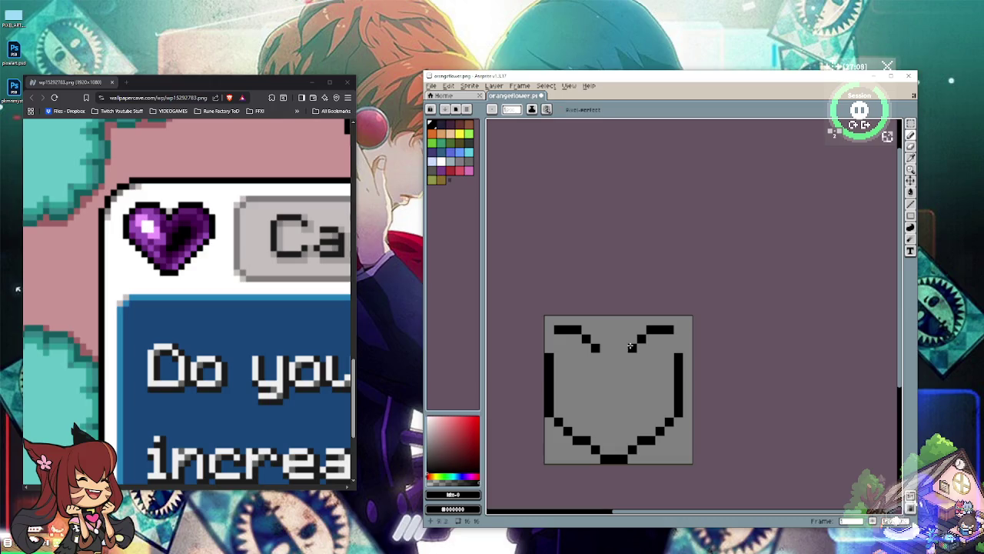
Step: Add black pixels along the heart's left edge and top-left lobe, undoing a stray change
left_click(557, 356)
left_click(549, 357)
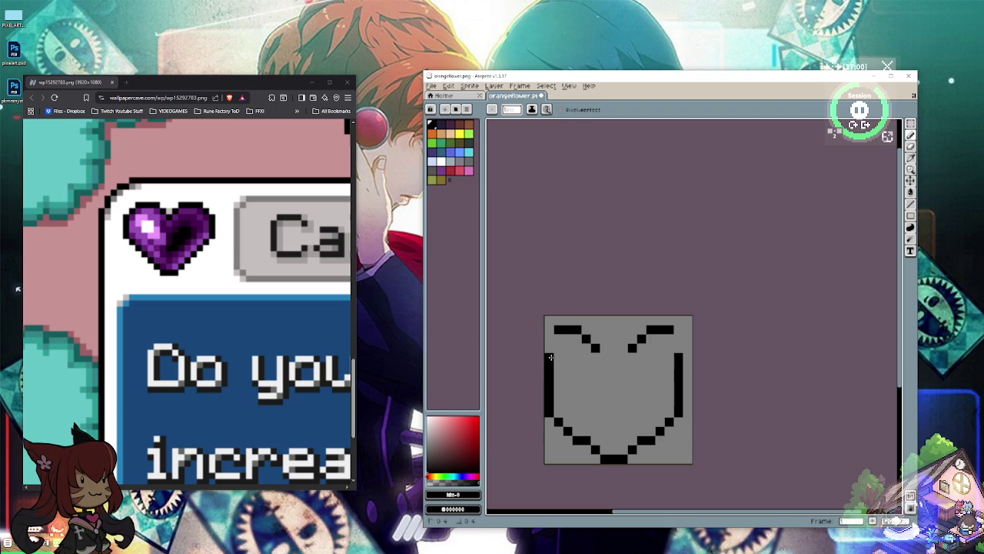
left_click(558, 348)
left_click(577, 338)
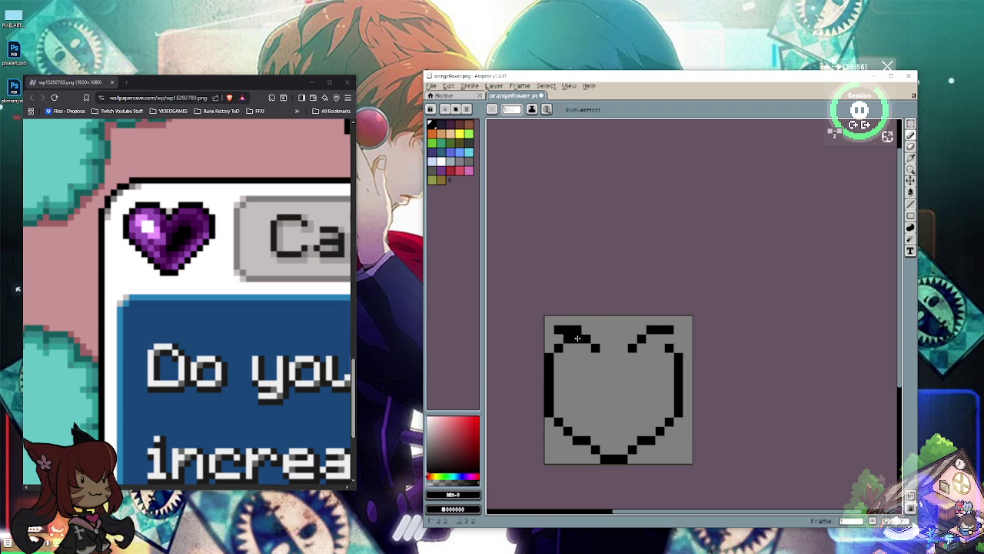
key("e")
mouse_move(651, 330)
left_mouse_down()
mouse_move(686, 330)
mouse_move(660, 339)
mouse_move(661, 330)
left_mouse_up()
key("b")
key("ctrl+z")
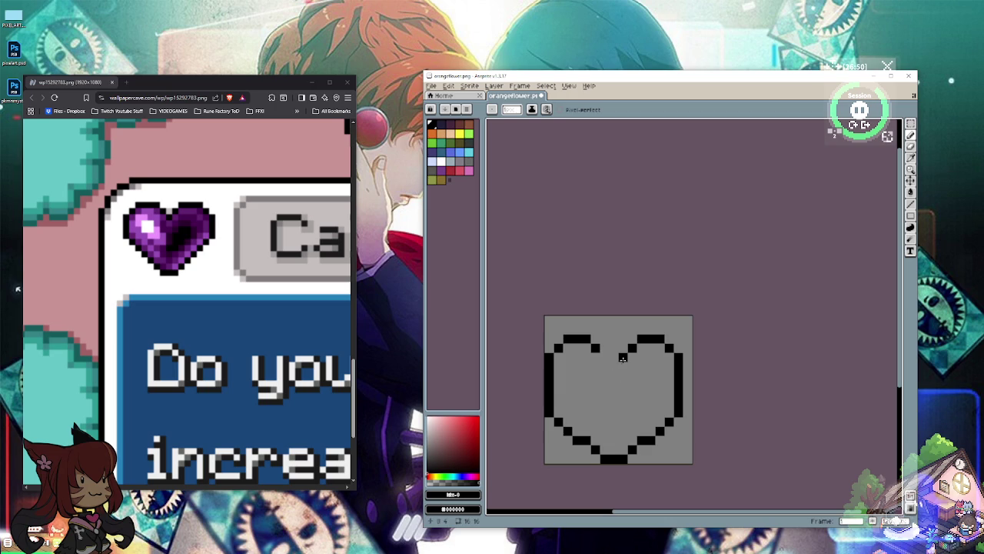
Step: Shape a single V-shaped dip at the heart's top centre, erasing stray pixels there
left_click(623, 357)
left_click(614, 366)
left_click(594, 342)
left_click(633, 338)
left_click(623, 348)
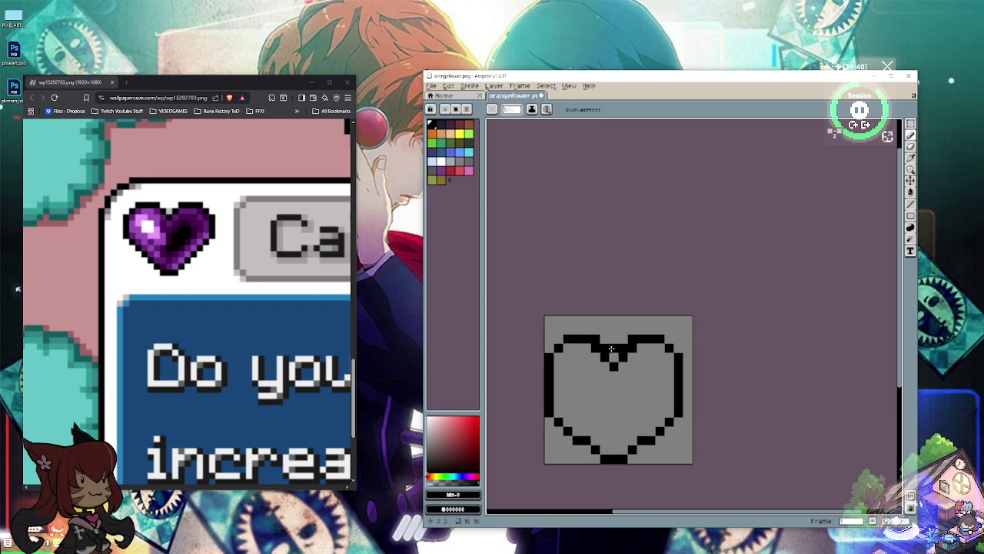
key("e")
left_click(596, 348)
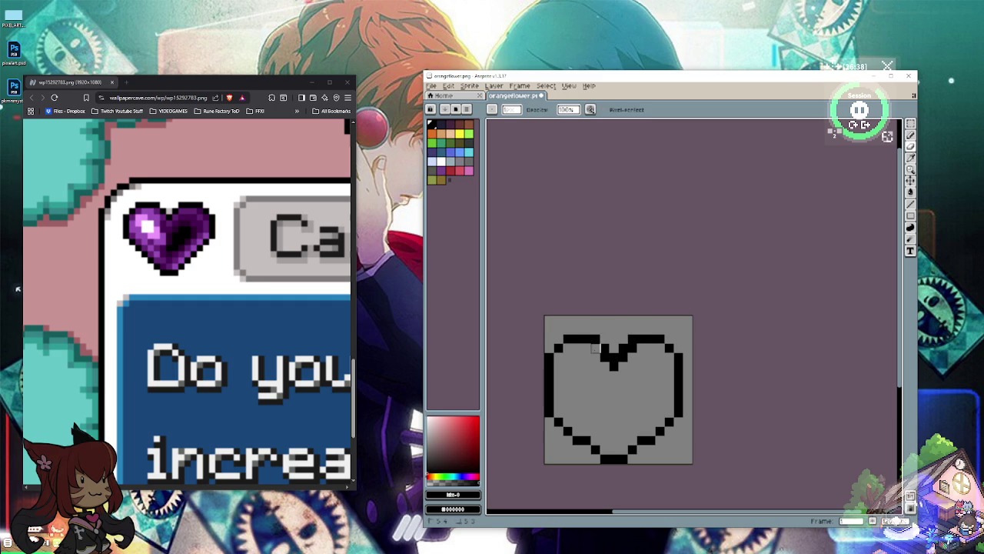
left_click(614, 367)
left_click(623, 356)
key("b")
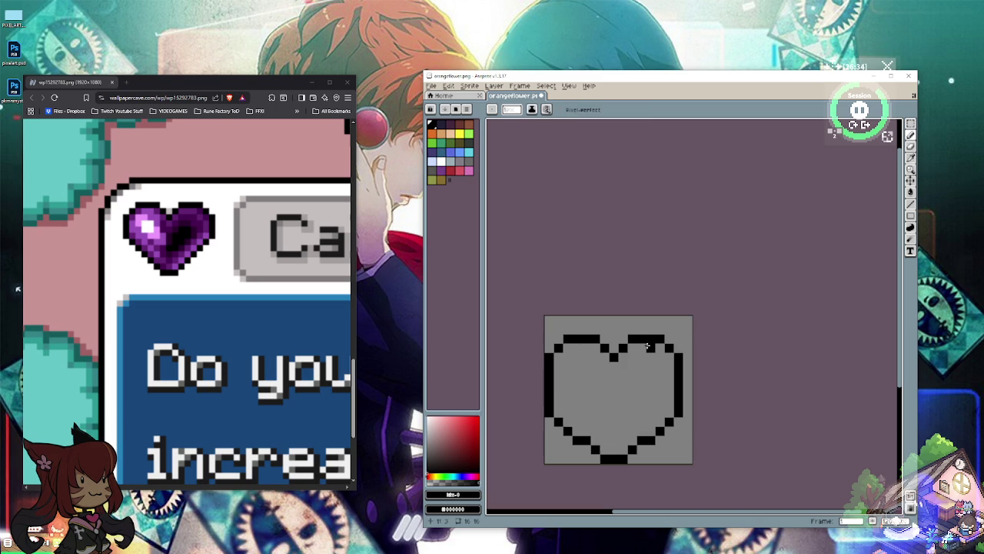
Step: Erase the old side and bottom outline pixels of the heart
key("e")
left_click_drag(549, 391, 549, 424)
key("b")
key("e")
left_click(678, 391)
left_click(678, 412)
mouse_move(678, 412)
left_mouse_down()
mouse_move(619, 465)
mouse_move(567, 430)
mouse_move(605, 459)
left_mouse_up()
left_click(558, 422)
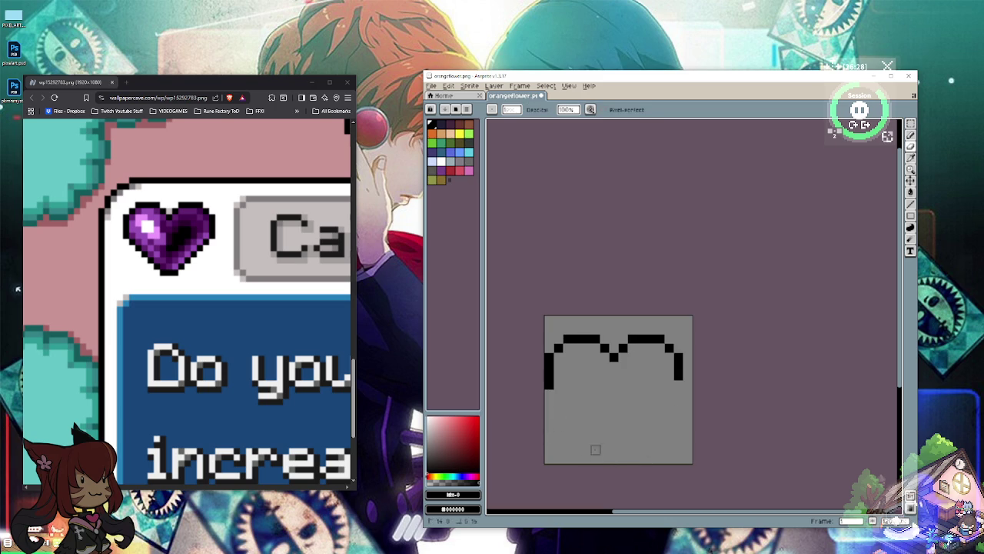
key("b")
Step: Extend the left outline downward and draw the lower-left diagonal
left_click_drag(548, 389, 549, 399)
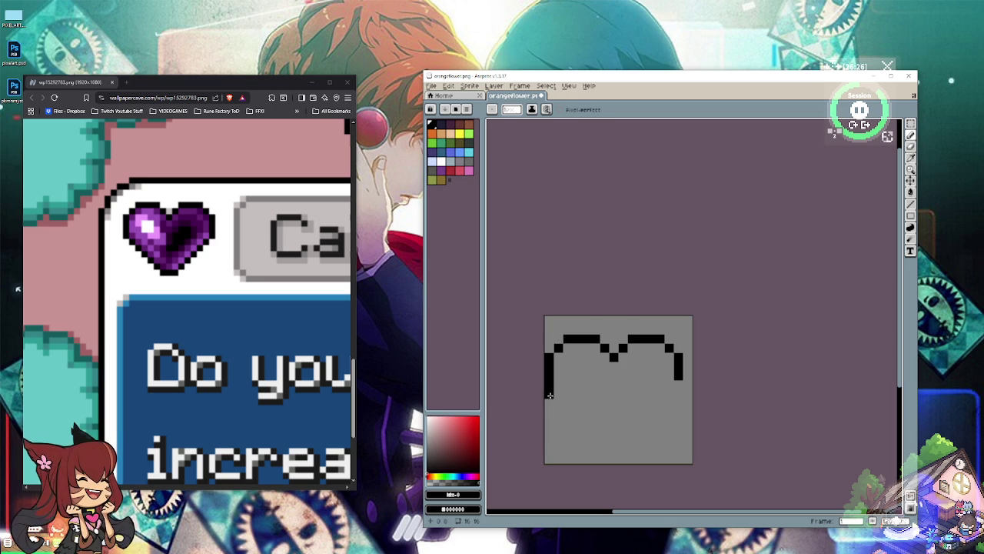
left_click(577, 402)
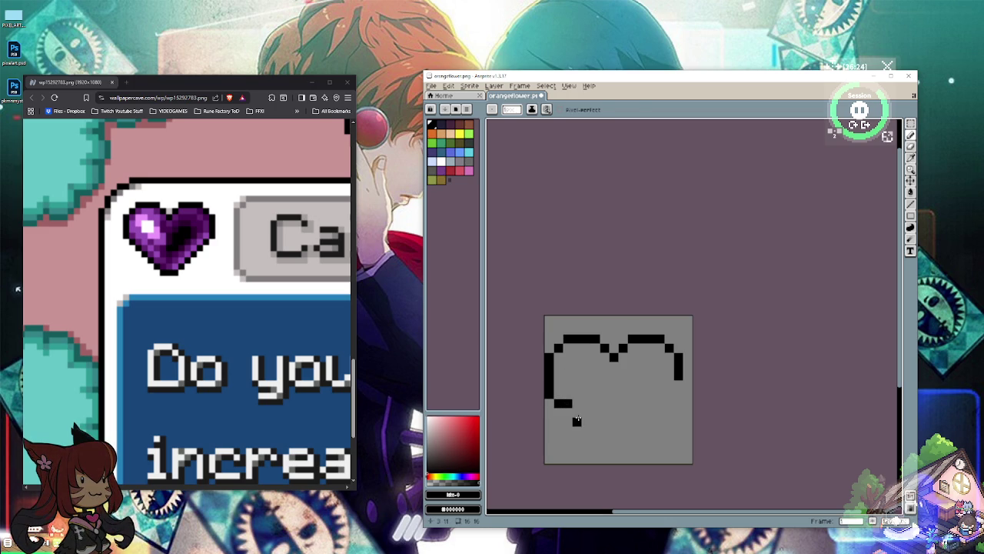
key("ctrl+z")
left_click(567, 412)
left_click(586, 430)
left_click(614, 430)
key("ctrl+z")
Step: Draw the pointed bottom row and lower-right diagonal, closing the gap in the right edge
left_click(614, 449)
left_click(604, 449)
left_click(595, 439)
left_click(632, 440)
left_click(651, 421)
left_click(669, 403)
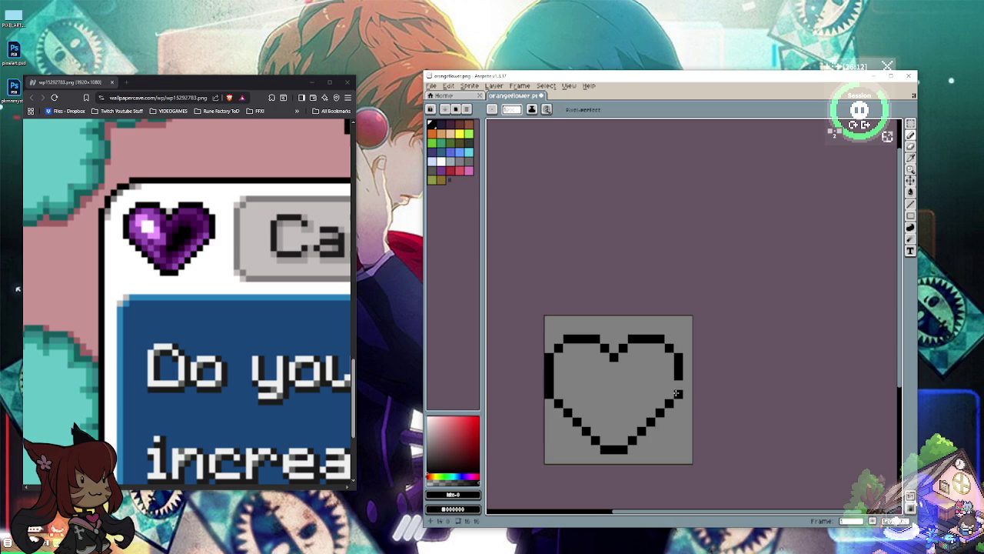
left_click(678, 385)
Step: Fill the heart's interior with the pink palette colour, then select a brighter magenta
left_click(471, 171)
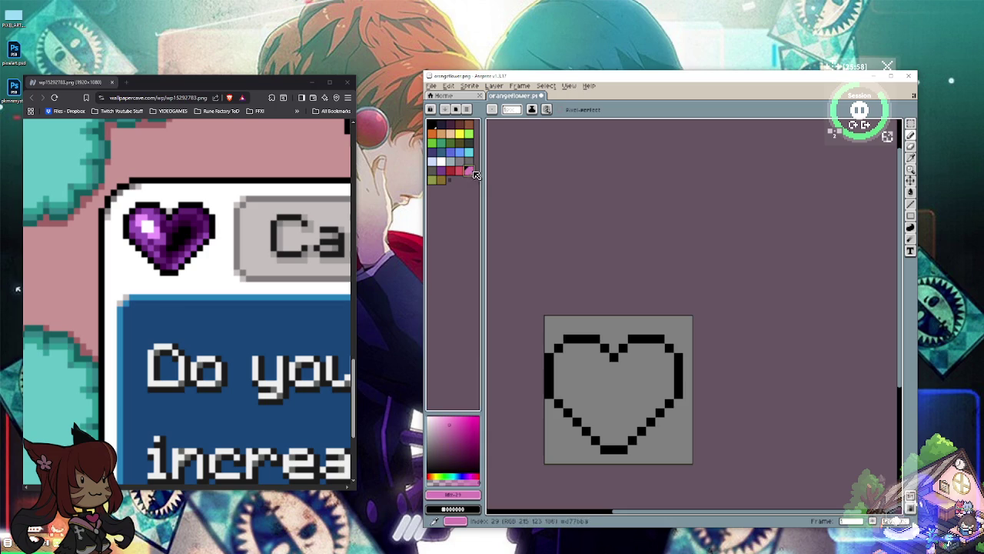
mouse_move(593, 384)
left_mouse_down()
mouse_move(602, 361)
mouse_move(582, 346)
mouse_move(557, 371)
mouse_move(558, 395)
mouse_move(594, 375)
mouse_move(572, 400)
mouse_move(607, 402)
mouse_move(581, 414)
mouse_move(592, 423)
mouse_move(604, 411)
mouse_move(595, 432)
mouse_move(612, 441)
mouse_move(661, 403)
mouse_move(666, 365)
mouse_move(640, 348)
mouse_move(623, 366)
mouse_move(632, 375)
mouse_move(615, 401)
mouse_move(646, 389)
mouse_move(622, 419)
mouse_move(658, 375)
left_mouse_up()
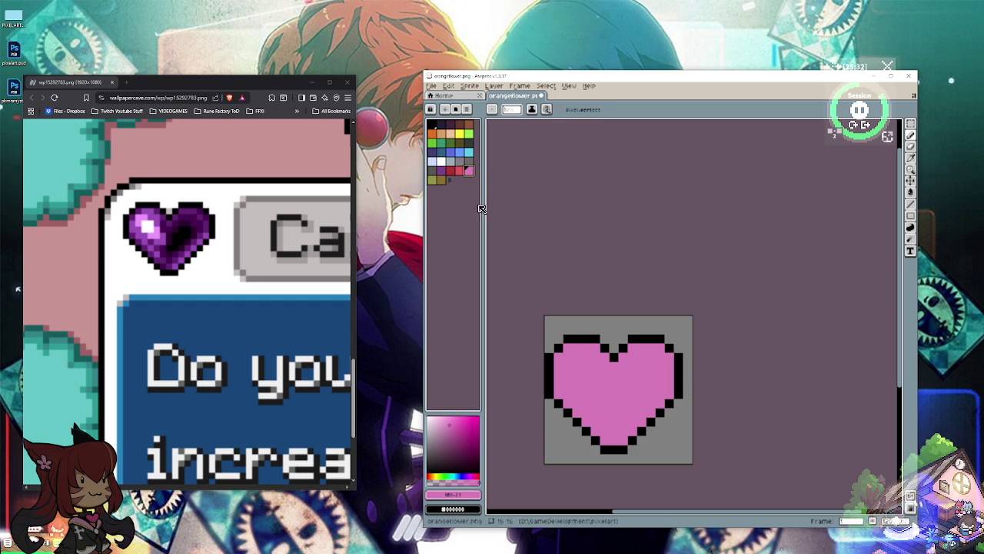
left_click(466, 421)
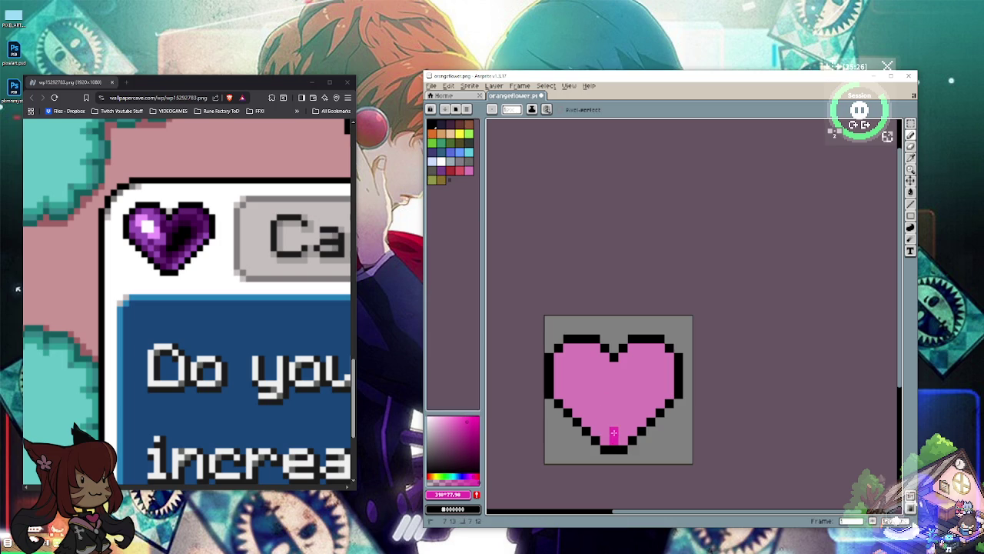
Step: Paint magenta over the right lobe, centre and upper-left lobe of the heart
mouse_move(625, 421)
left_mouse_down()
mouse_move(659, 393)
mouse_move(658, 356)
mouse_move(635, 358)
mouse_move(608, 393)
left_mouse_up()
mouse_move(633, 363)
left_mouse_down()
mouse_move(642, 397)
mouse_move(599, 427)
mouse_move(558, 396)
left_mouse_up()
left_click_drag(635, 387, 618, 392)
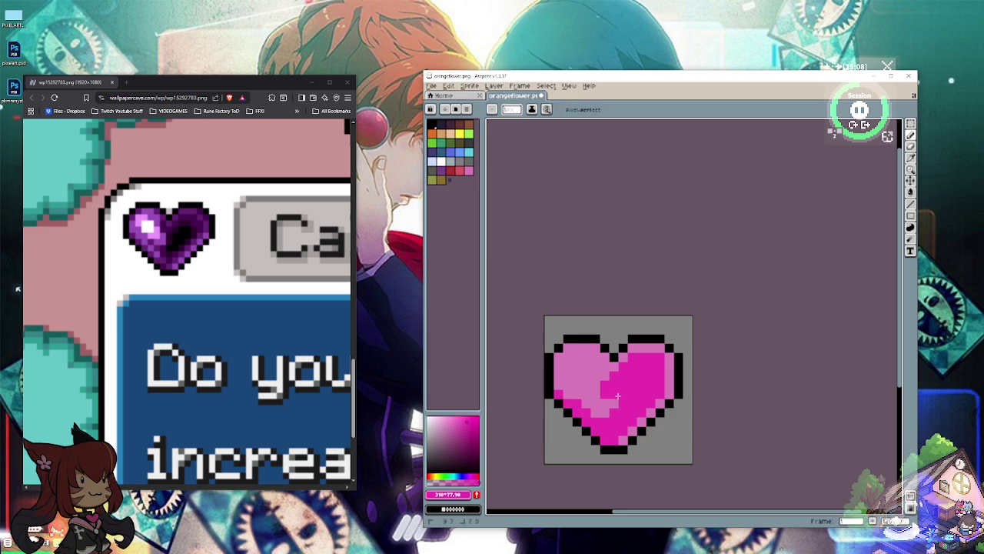
left_click(613, 403)
left_click(613, 367)
mouse_move(602, 357)
left_mouse_down()
mouse_move(565, 347)
mouse_move(559, 371)
left_mouse_up()
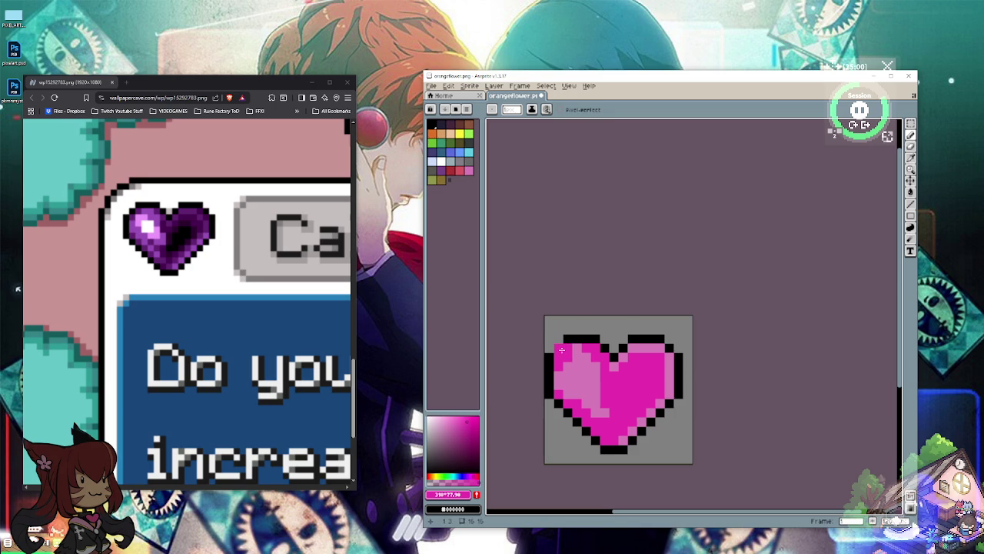
Step: Add darker magenta shading across the right lobe and right-centre
left_click(476, 430)
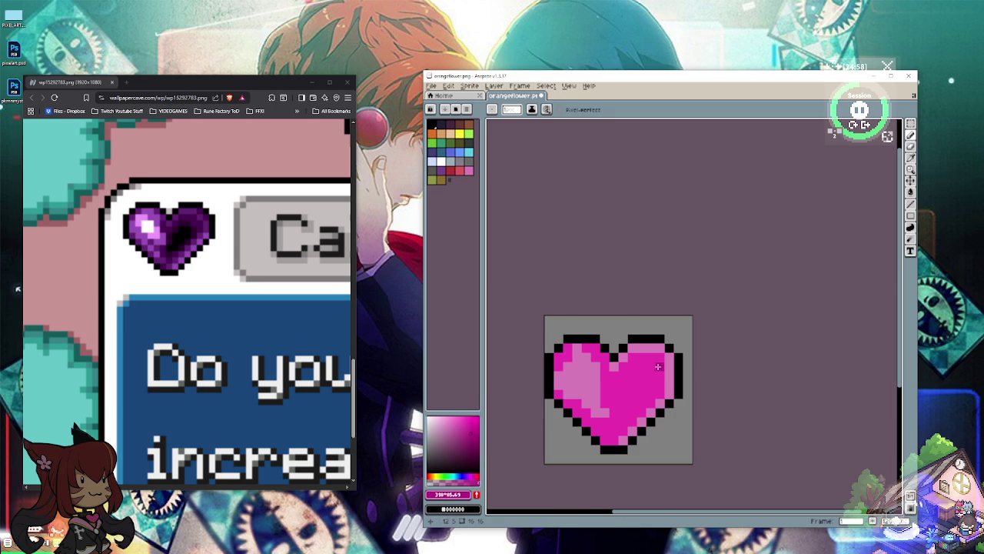
mouse_move(649, 365)
left_mouse_down()
mouse_move(638, 364)
mouse_move(651, 369)
mouse_move(615, 431)
mouse_move(606, 432)
mouse_move(631, 377)
mouse_move(579, 408)
mouse_move(593, 406)
mouse_move(592, 419)
mouse_move(608, 426)
left_mouse_up()
left_click(468, 451)
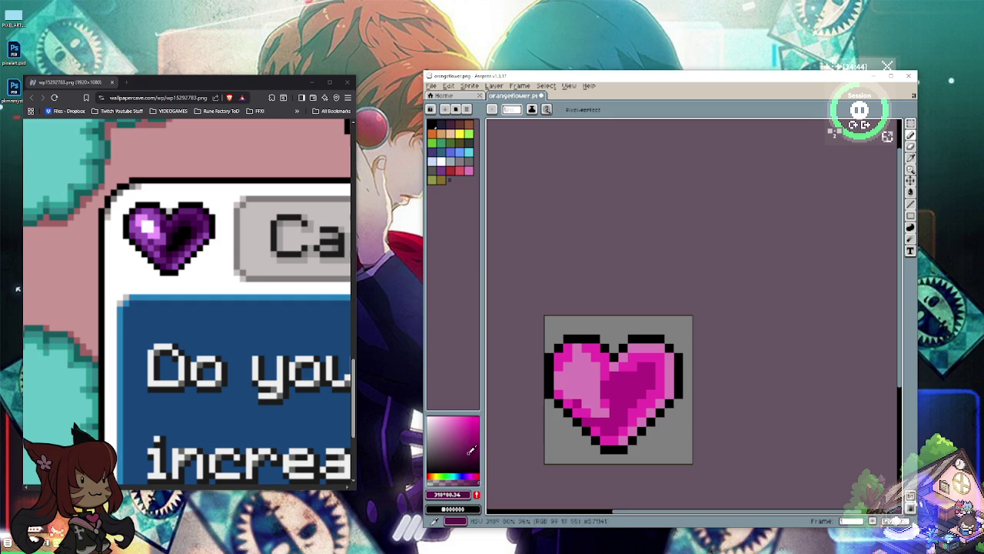
mouse_move(471, 448)
left_mouse_down()
mouse_move(452, 420)
mouse_move(472, 447)
left_mouse_up()
mouse_move(652, 382)
left_mouse_down()
mouse_move(626, 385)
mouse_move(619, 402)
mouse_move(616, 389)
mouse_move(609, 421)
left_mouse_up()
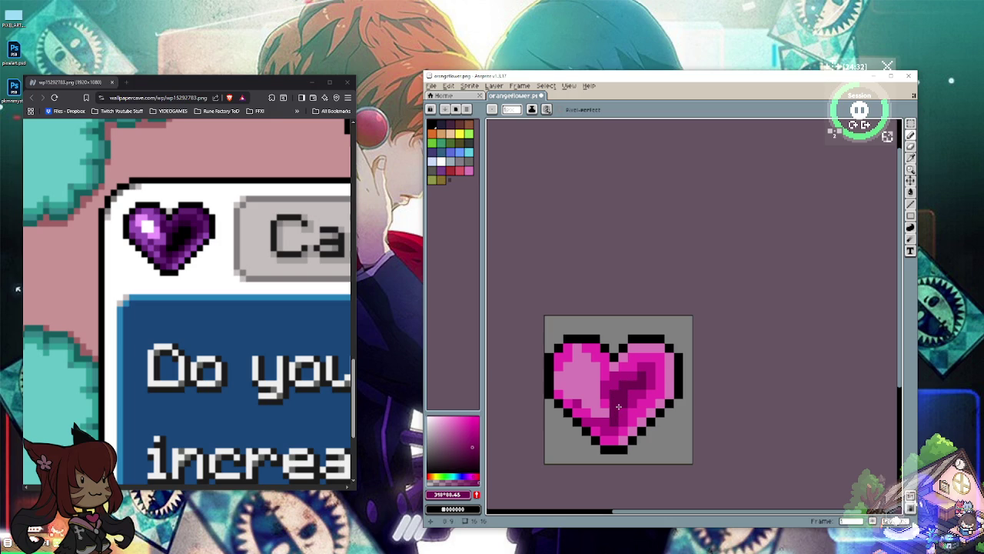
Step: Paint pale pink on the left lobe and left of centre
left_click(454, 421)
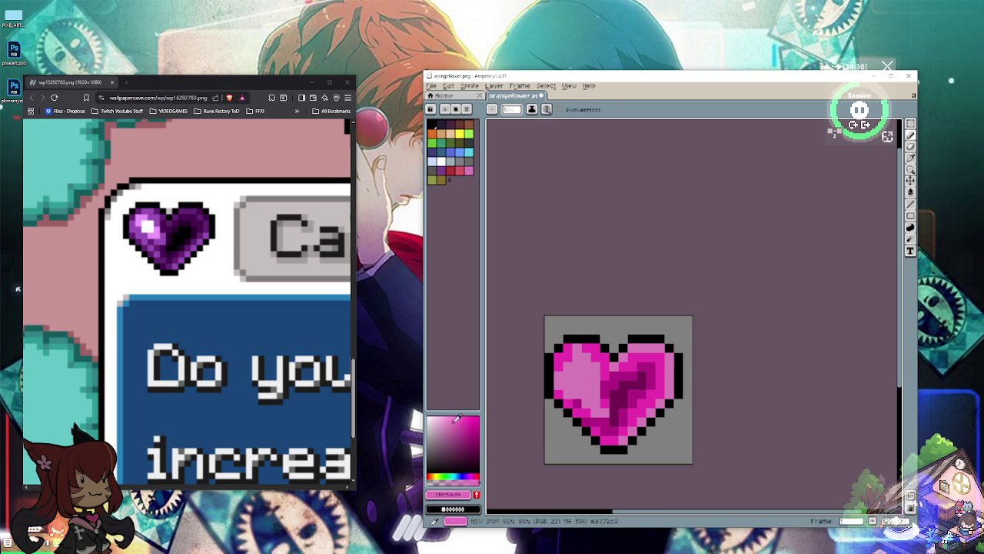
left_click_drag(459, 419, 448, 409)
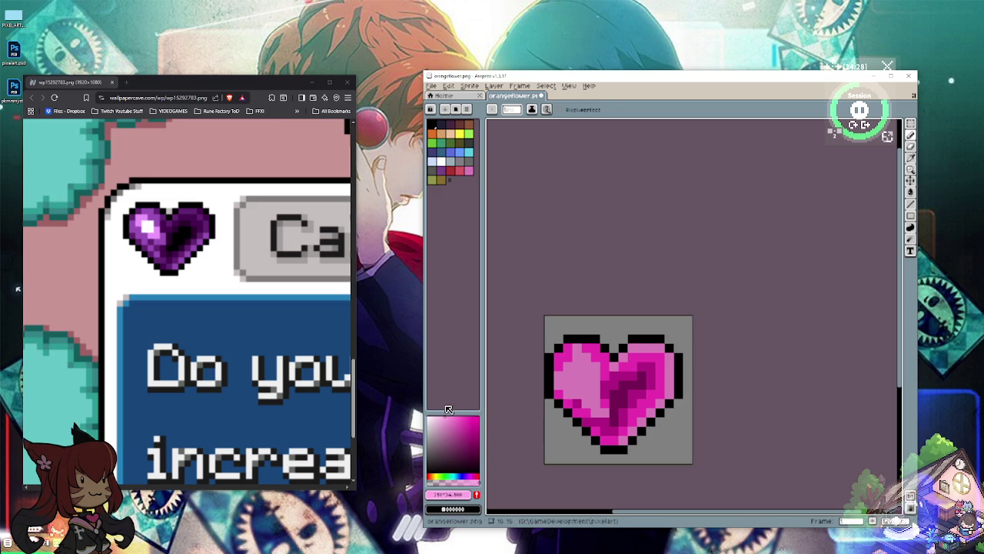
left_click(588, 390)
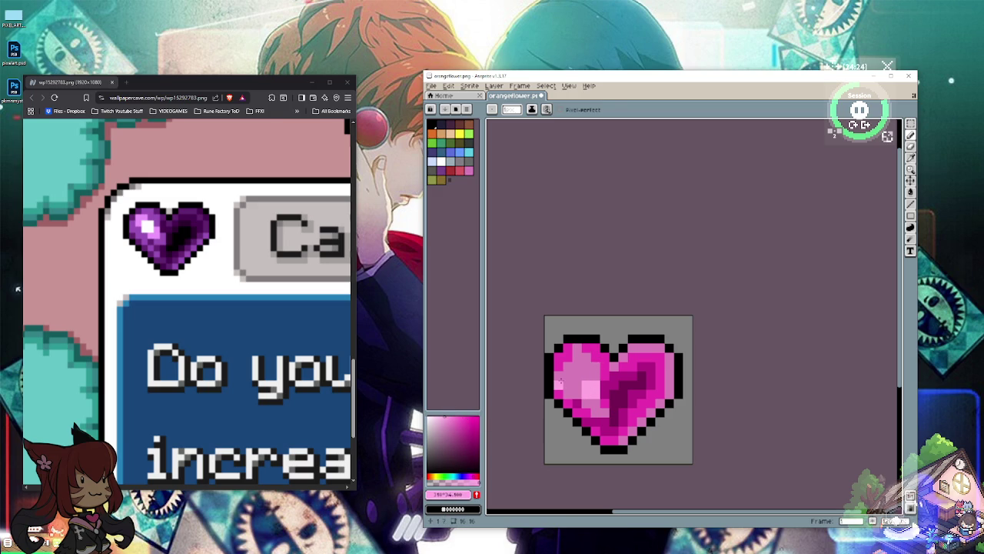
left_click(574, 371)
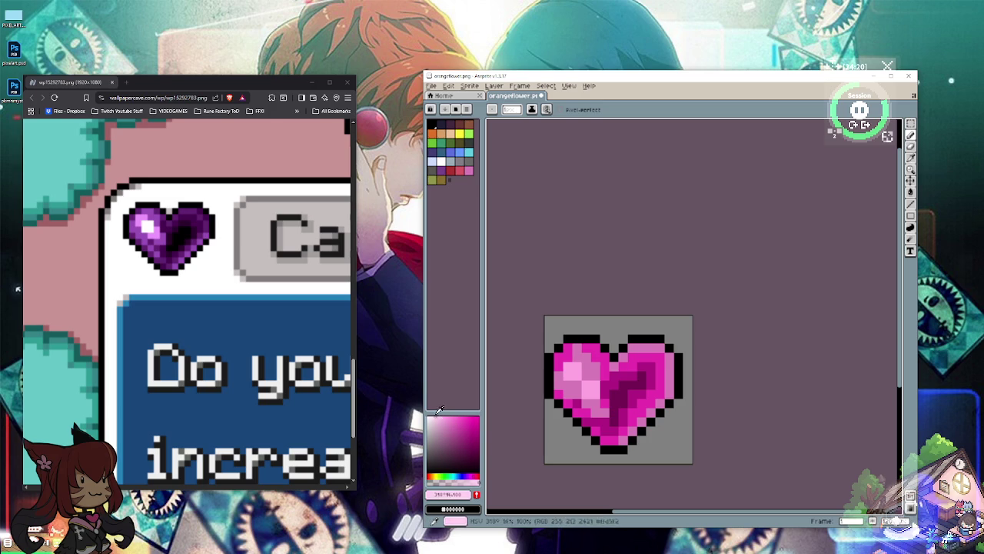
left_click(579, 372)
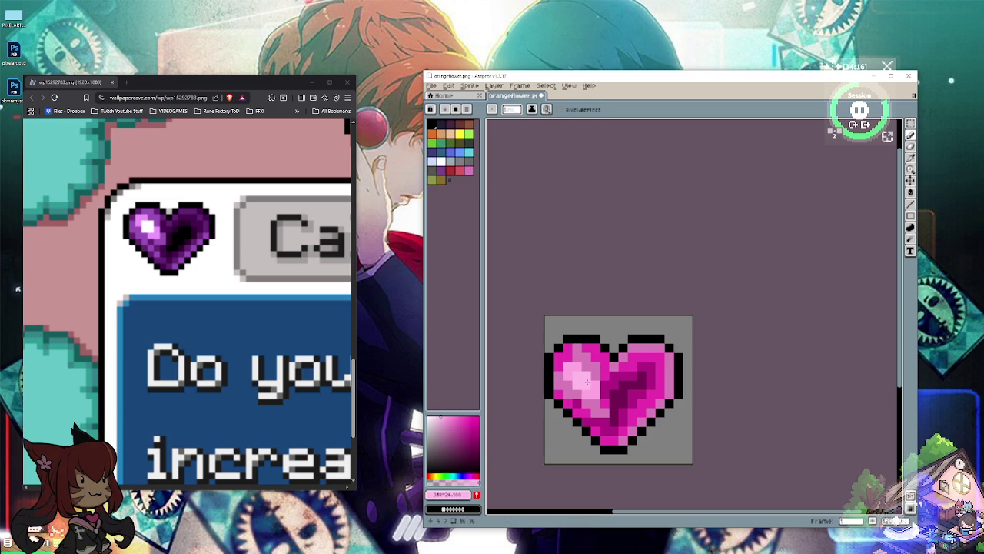
Step: Add a white highlight on the left lobe with light pink pixels below it
left_click(428, 417)
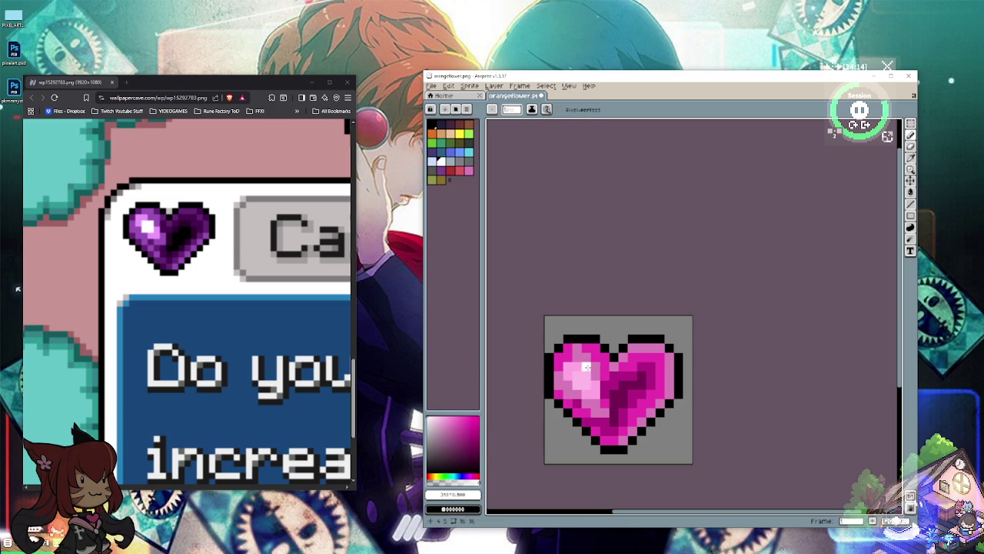
left_click(575, 374)
left_click_drag(575, 373, 586, 377)
left_click_drag(438, 427, 445, 415)
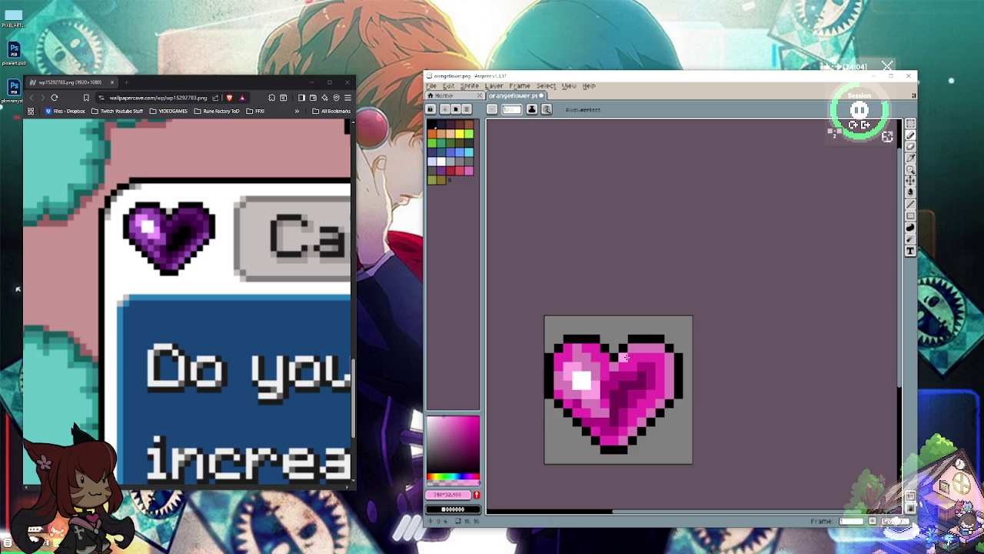
left_click_drag(577, 394, 563, 383)
Step: Save the heart sprite as mistria_heart.png
scroll(552, 371, "down", 3)
scroll(557, 358, "down", 3)
scroll(557, 359, "down", 2)
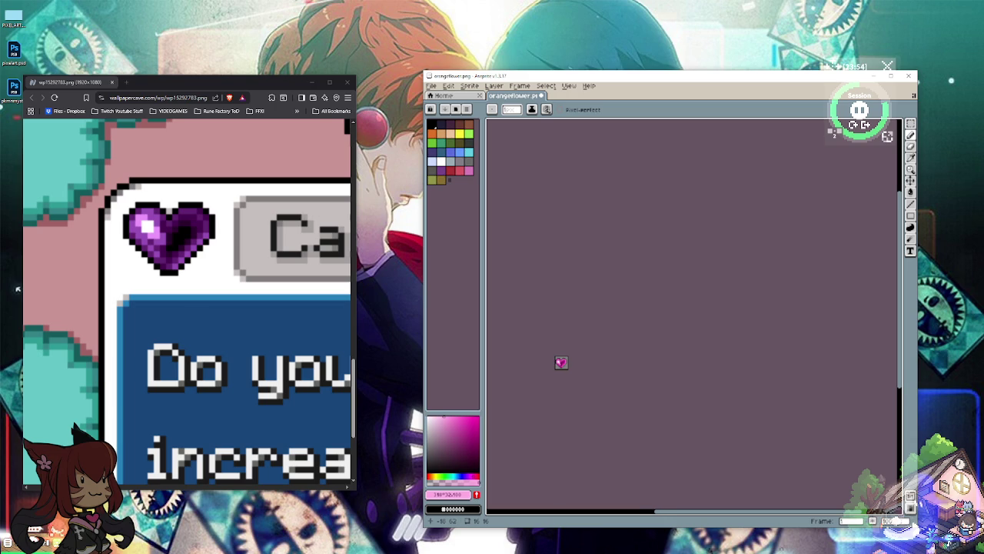
scroll(556, 364, "up", 1)
scroll(556, 364, "up", 1)
scroll(556, 364, "up", 2)
scroll(554, 373, "up", 1)
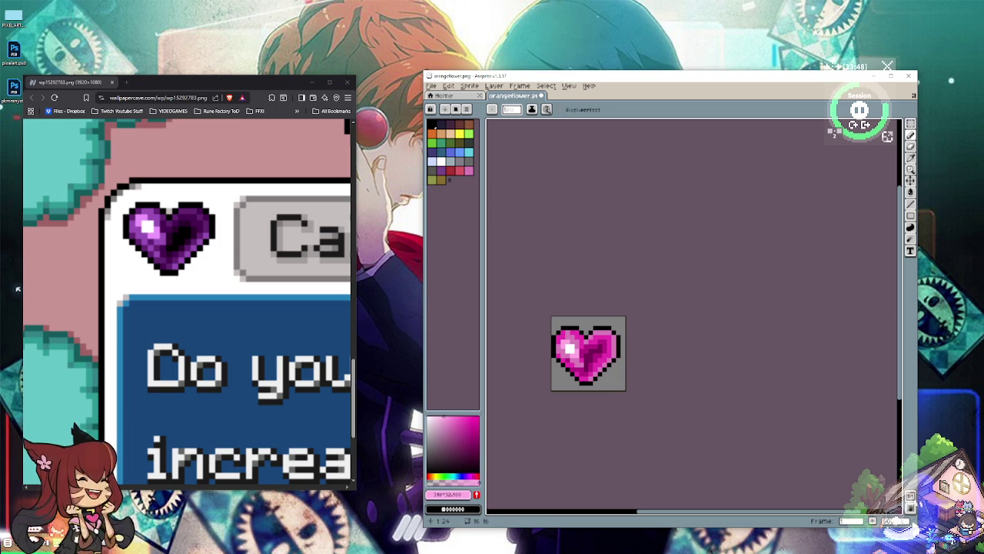
left_click(431, 85)
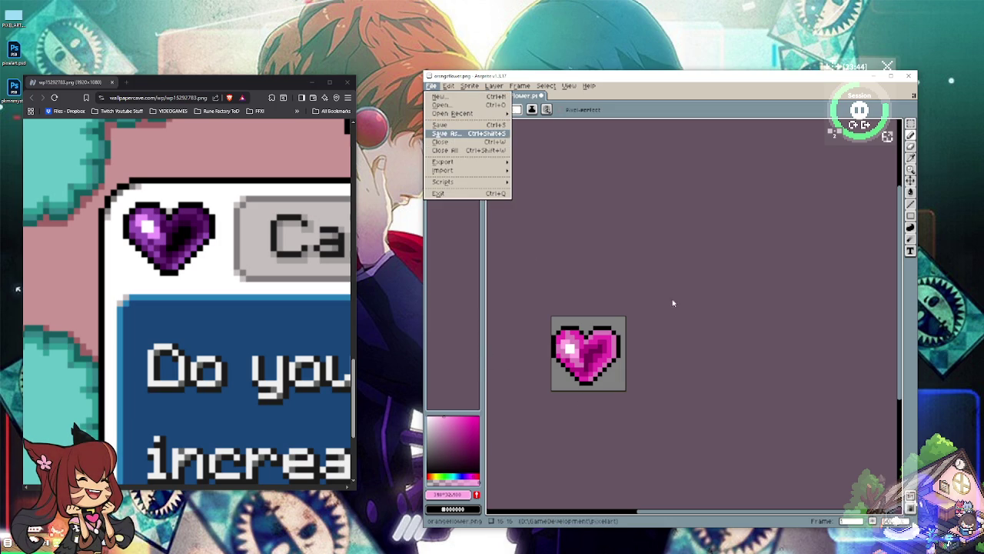
key("Return")
key("End")
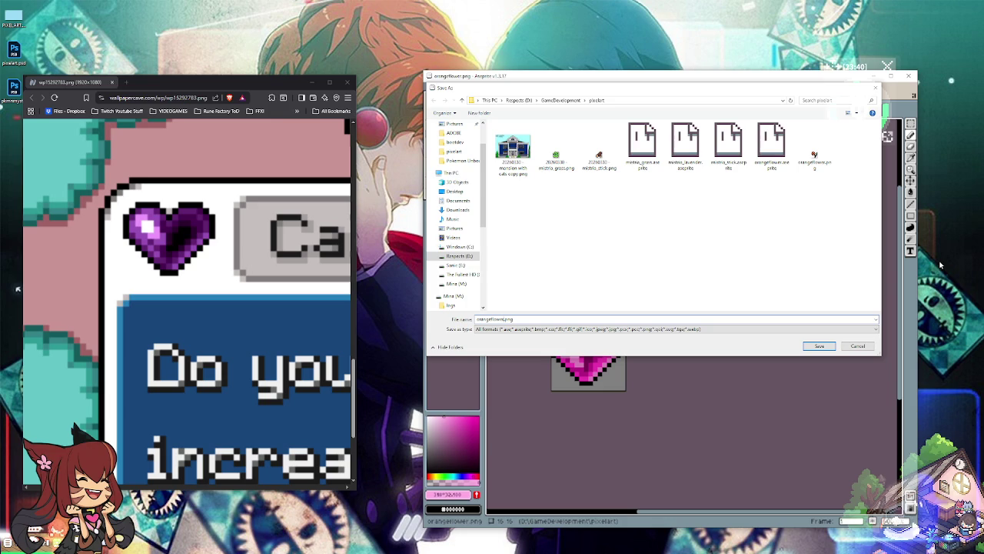
key("BackSpace")
key("BackSpace")
key("BackSpace")
key("BackSpace")
key("BackSpace")
key("BackSpace")
key("BackSpace")
type("tria_heart")
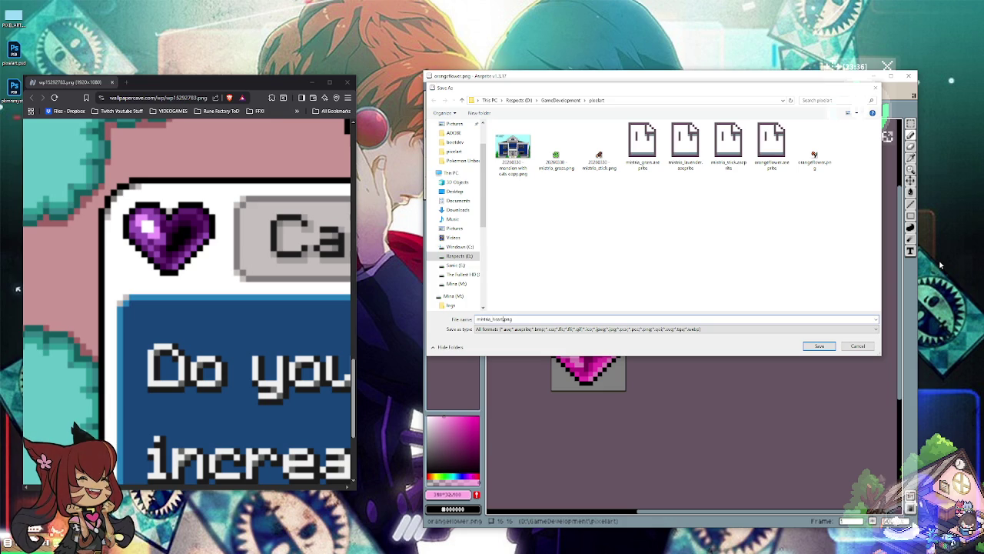
key("Return")
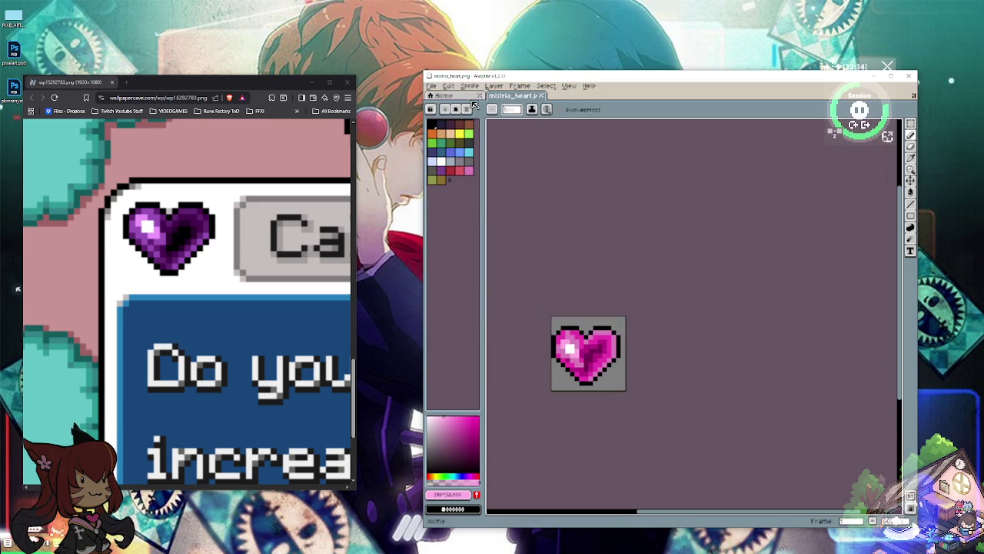
Step: Save another copy as mistria_heart.aseprite in the pixelart folder
left_click(433, 86)
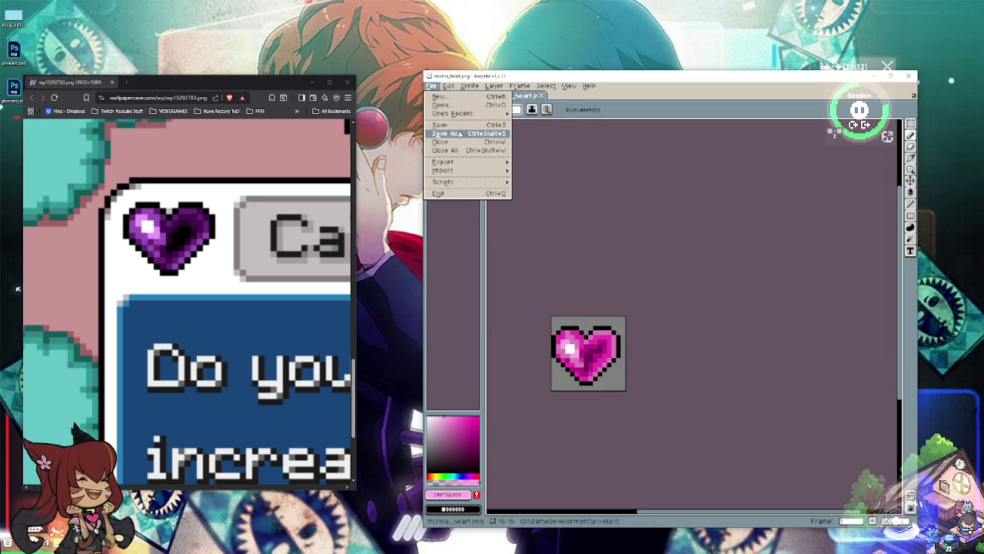
left_click(454, 133)
left_click(529, 329)
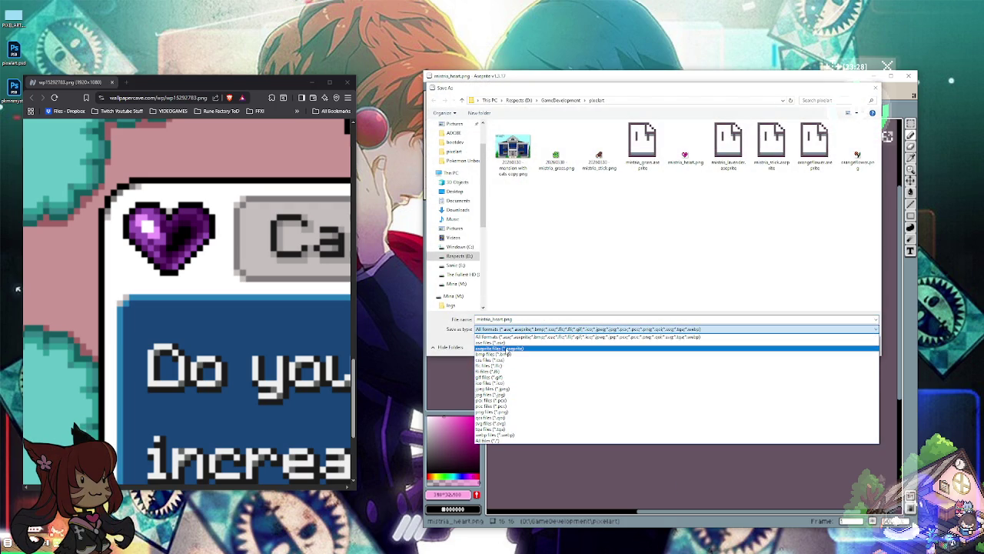
left_click(499, 348)
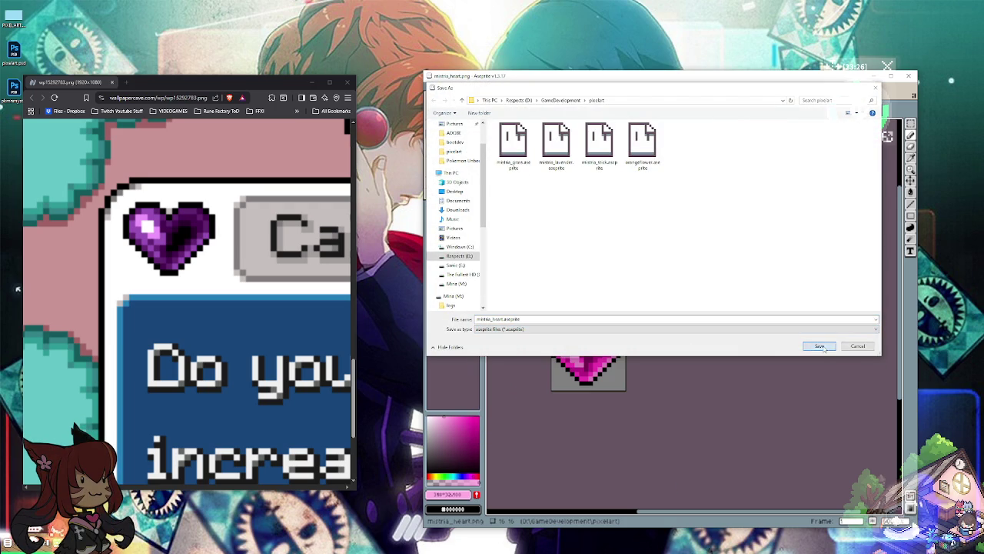
left_click(819, 346)
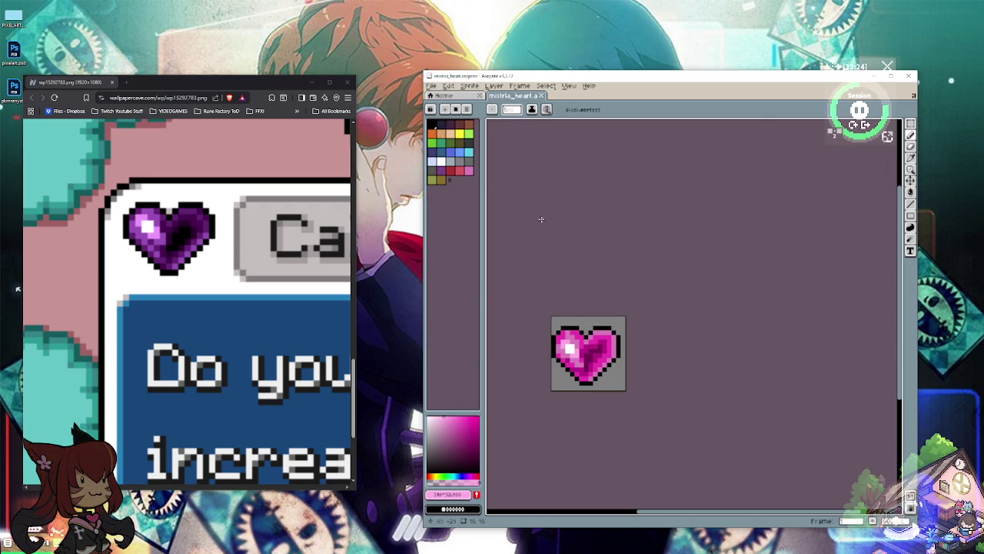
left_click(910, 123)
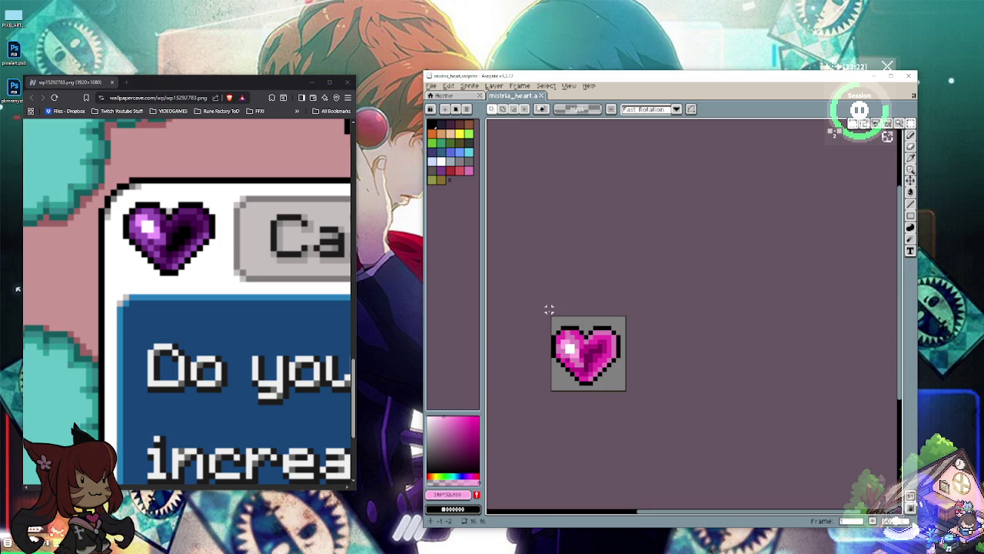
Step: Cut the heart off the canvas, then show the full game screenshot in the maximized browser
left_click_drag(549, 309, 654, 417)
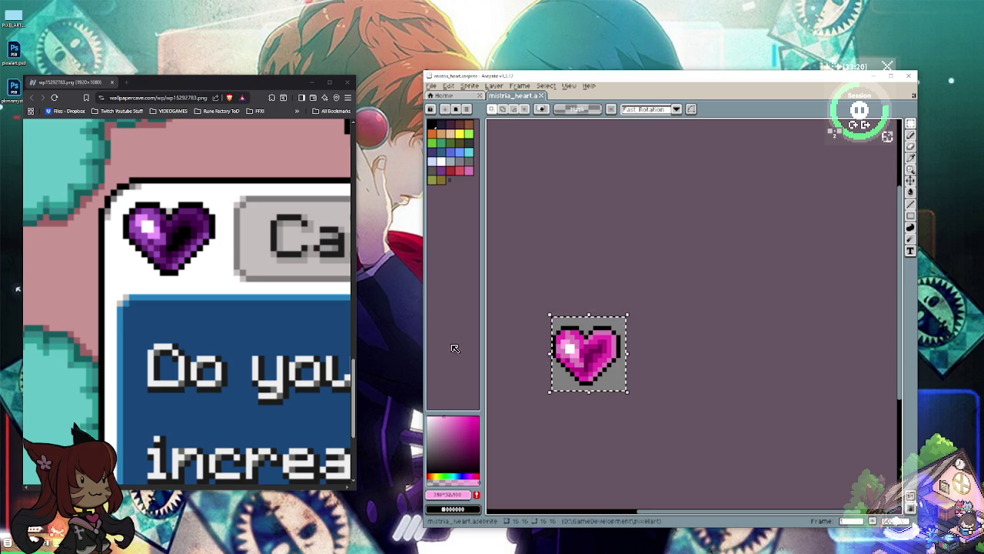
key("ctrl+x")
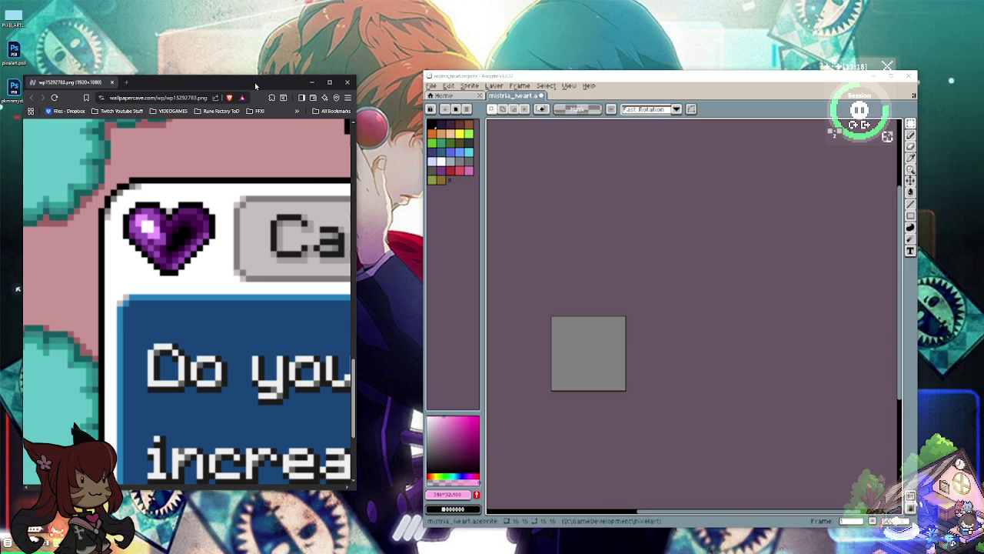
double_click(253, 81)
scroll(549, 278, "down", 2)
scroll(549, 278, "down", 2)
key("ctrl+0")
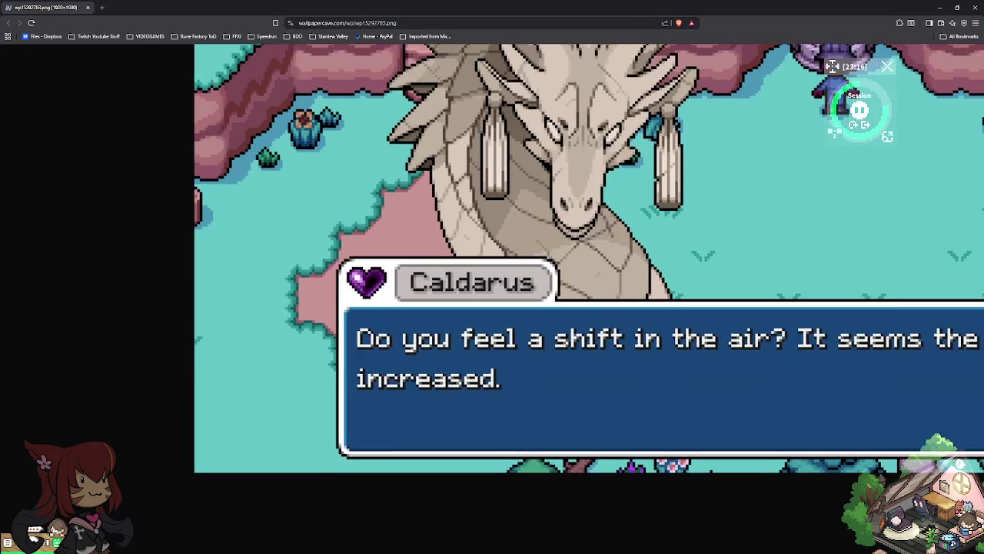
Step: Image-search 'pixel art mistria' and preview the pink-haired, tan-skinned character portrait
left_click(385, 23)
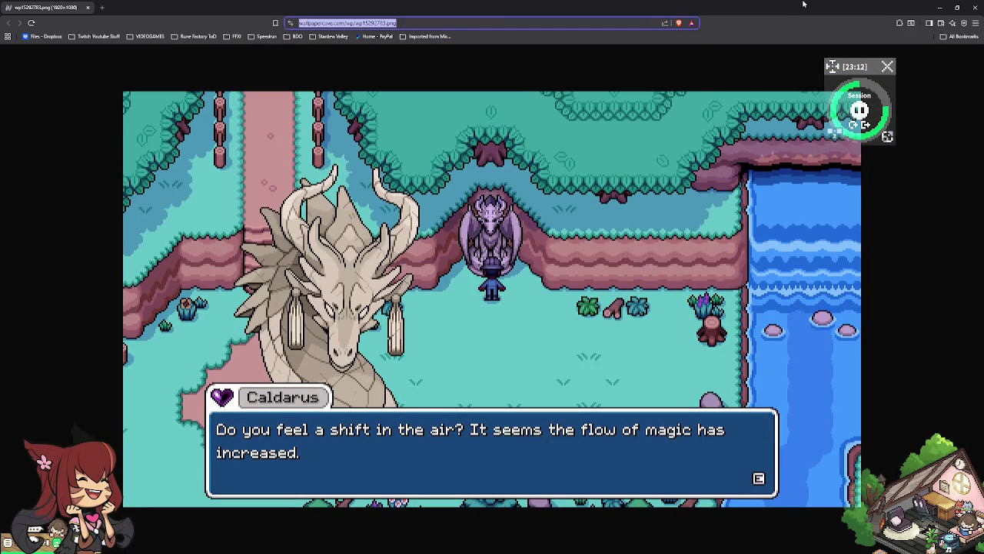
type("pixel art")
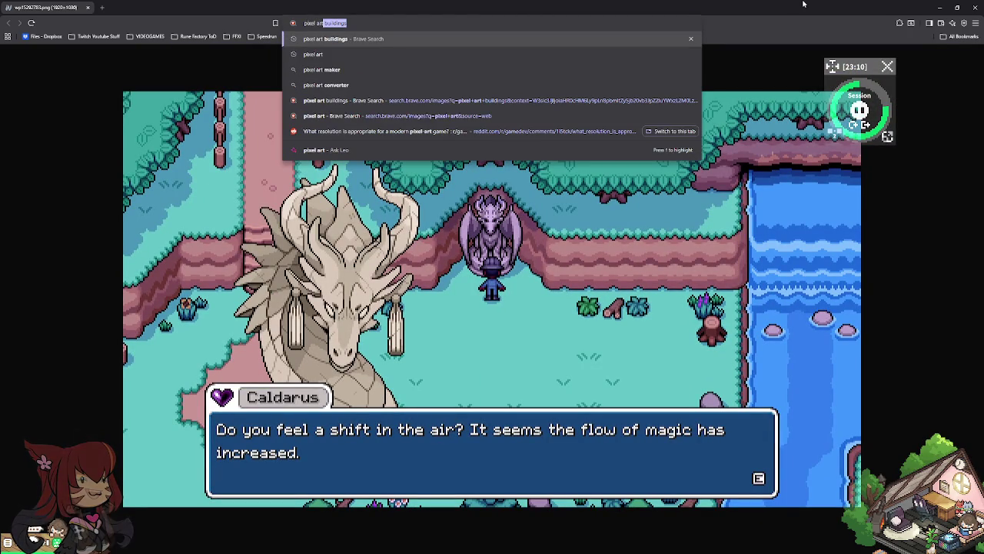
type(" mistr")
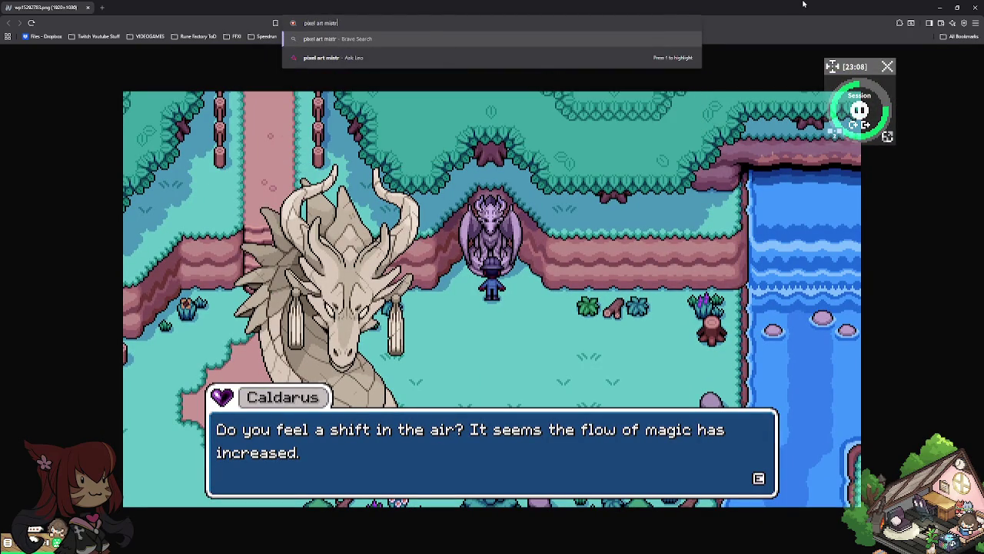
type("ia")
key("Return")
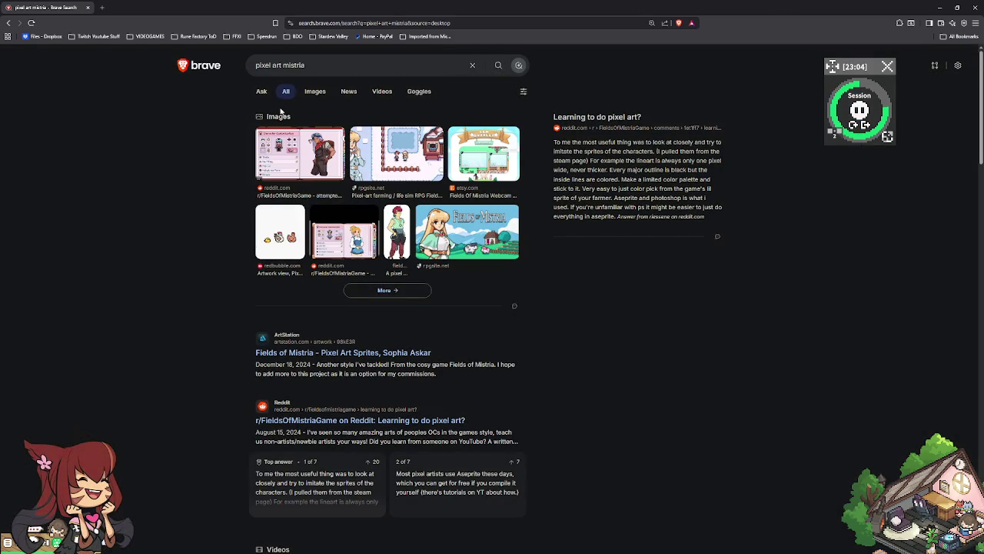
left_click(317, 91)
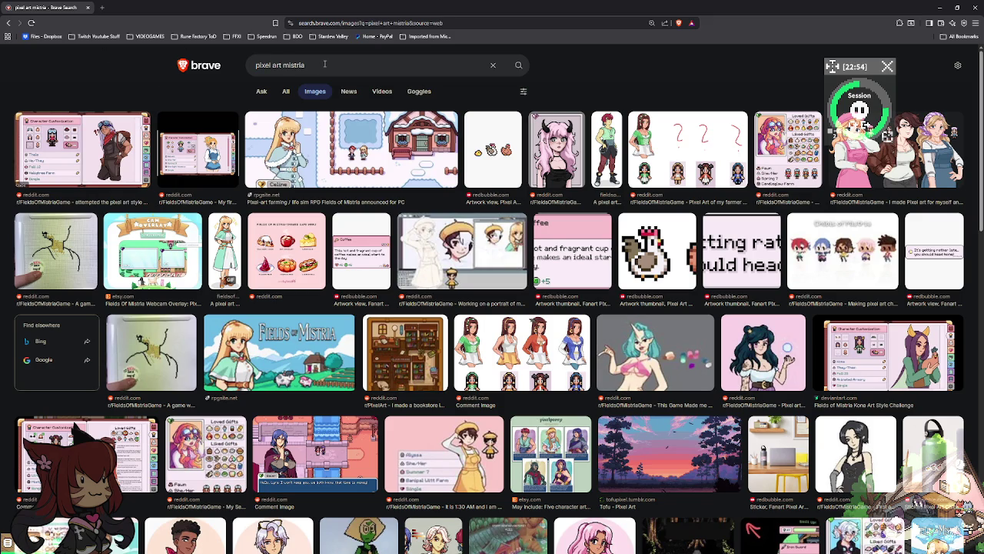
scroll(605, 327, "down", 2)
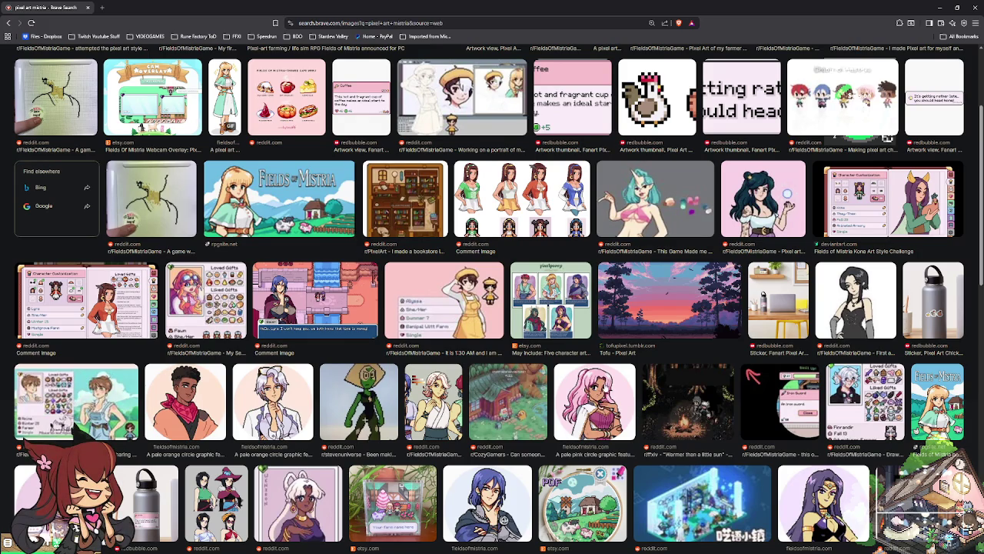
left_click(604, 391)
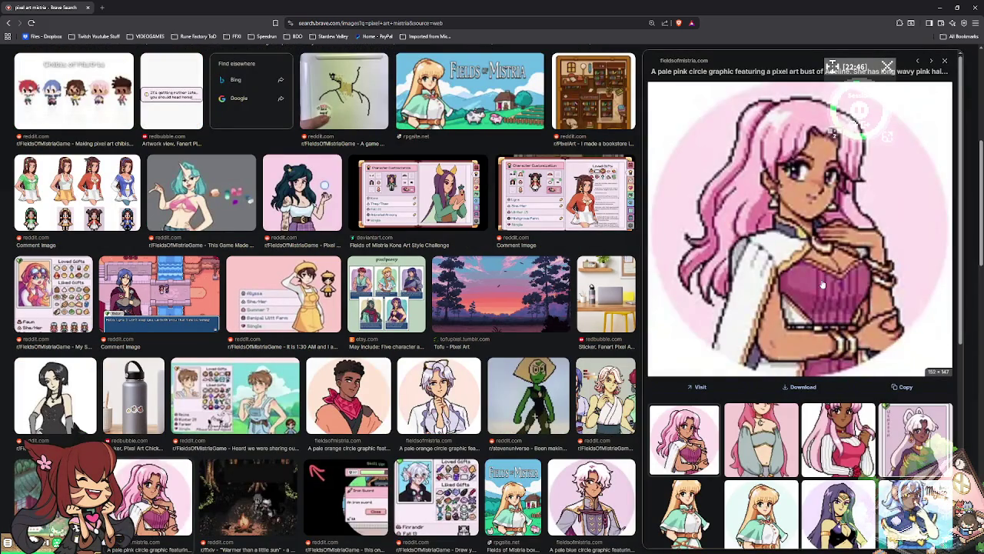
Step: Open the pink-haired portrait in its own tab, docked left and zoomed in
left_click(805, 390)
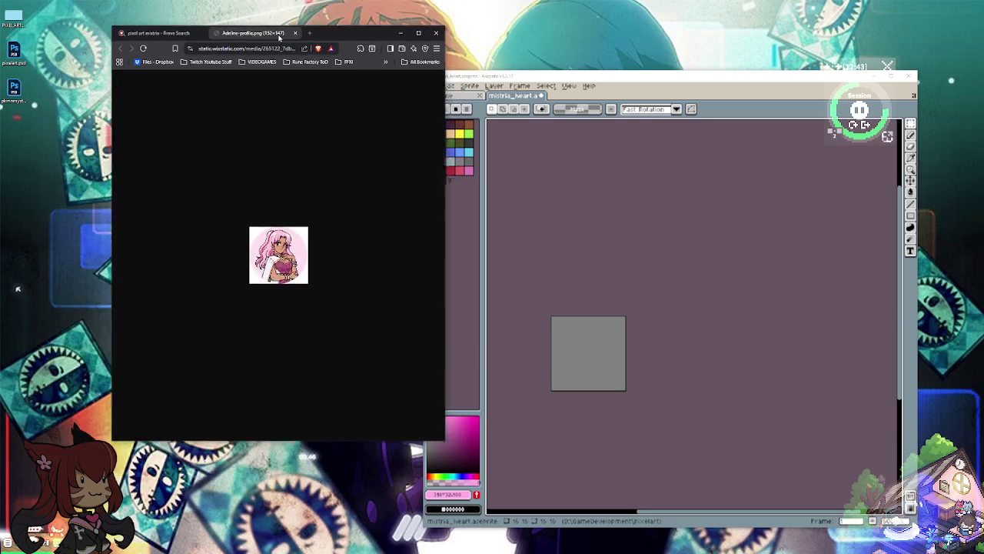
left_click_drag(492, 7, 224, 86)
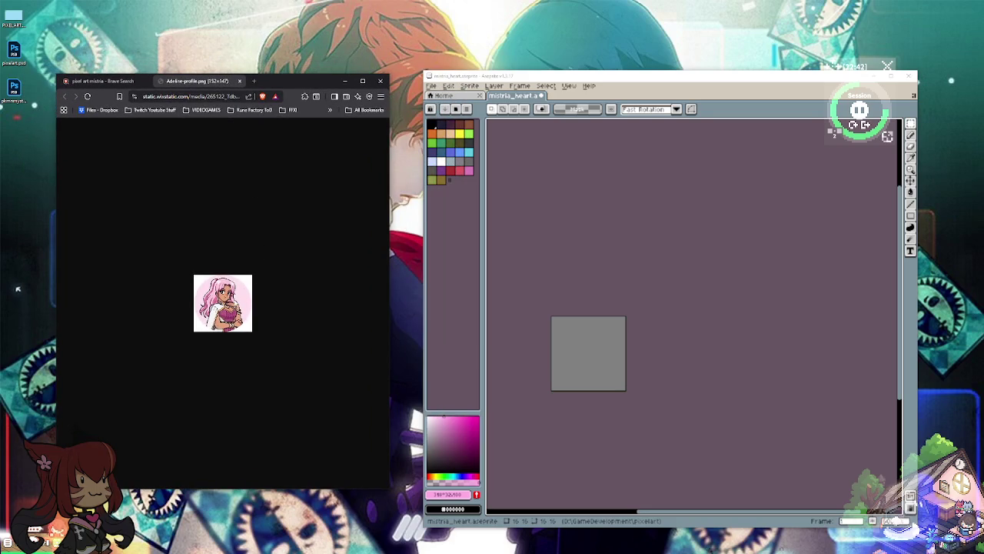
scroll(237, 305, "up", 1)
scroll(237, 305, "up", 1)
scroll(236, 306, "up", 4)
scroll(234, 308, "down", 2)
Step: Bring Aseprite forward and start a new sprite from the File menu
left_click(580, 237)
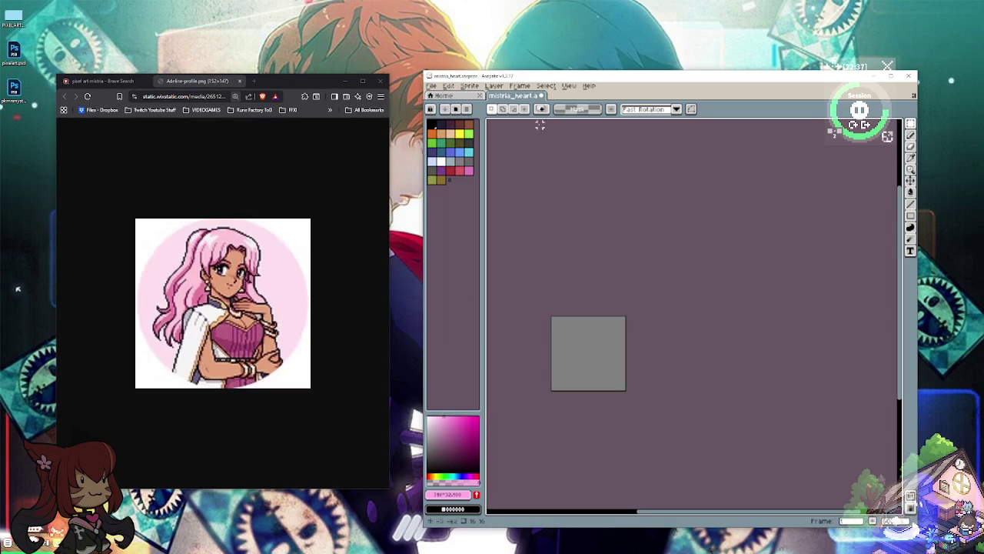
left_click(432, 85)
left_click(439, 96)
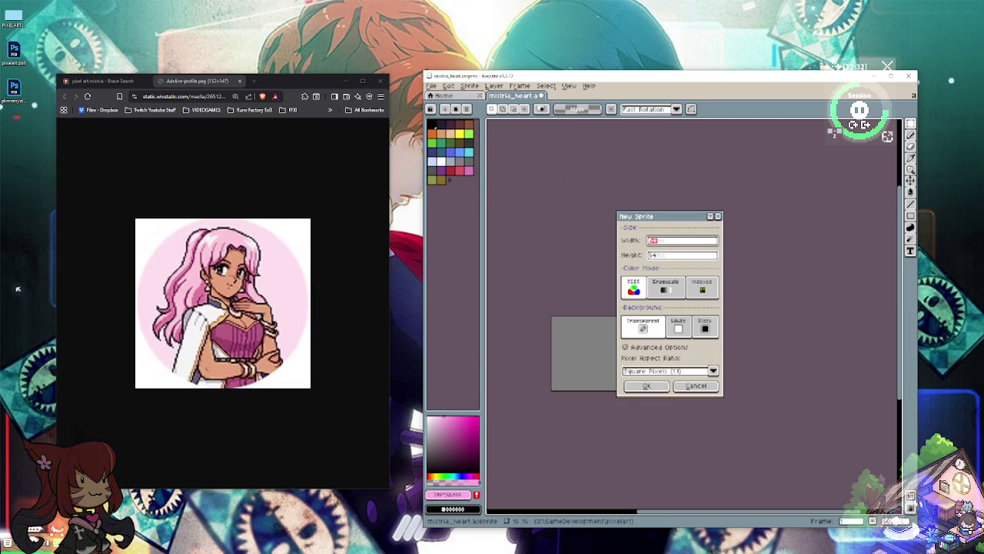
Step: Make a new 128×128 sprite, keeping the square pixel aspect ratio
left_click(713, 369)
left_click(714, 373)
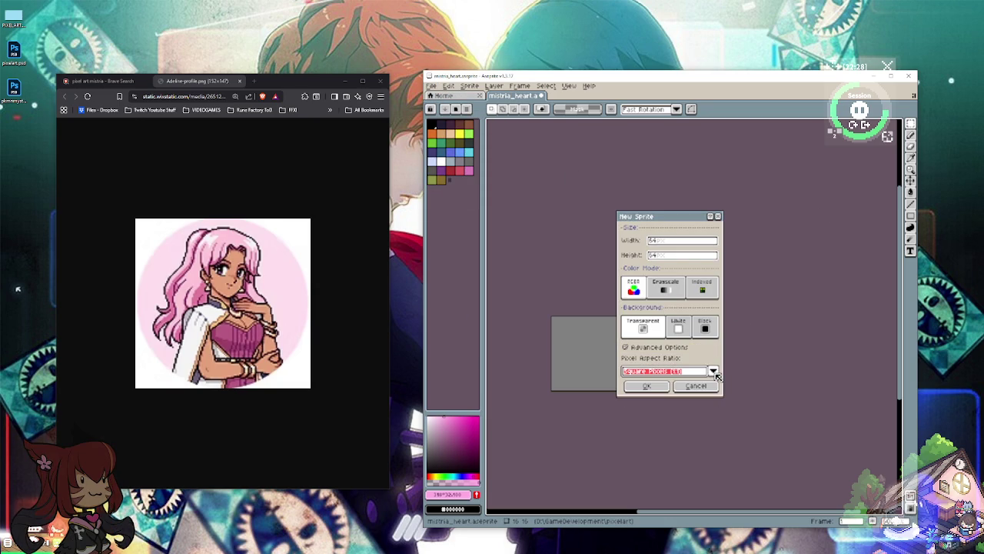
left_click(671, 242)
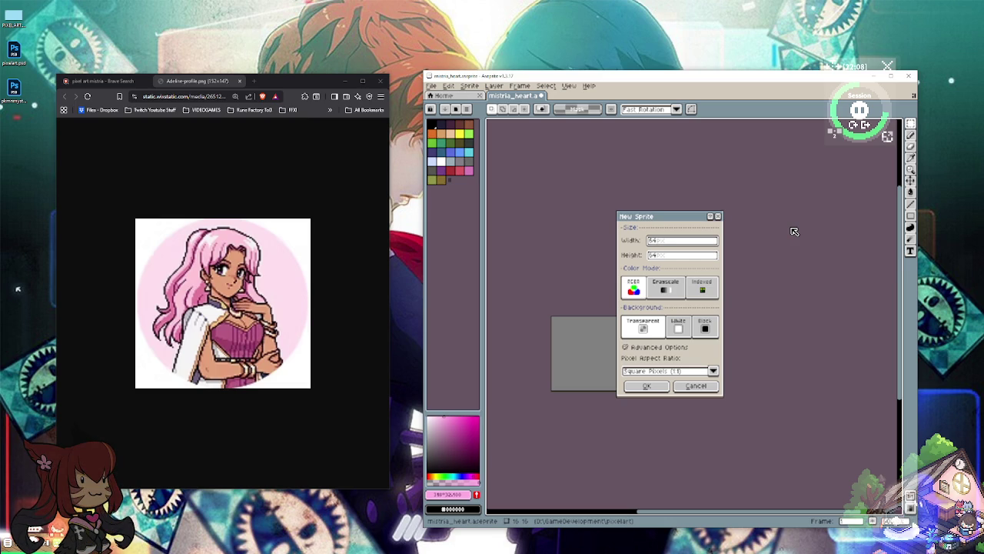
type("128")
key("Tab")
type("128")
key("Return")
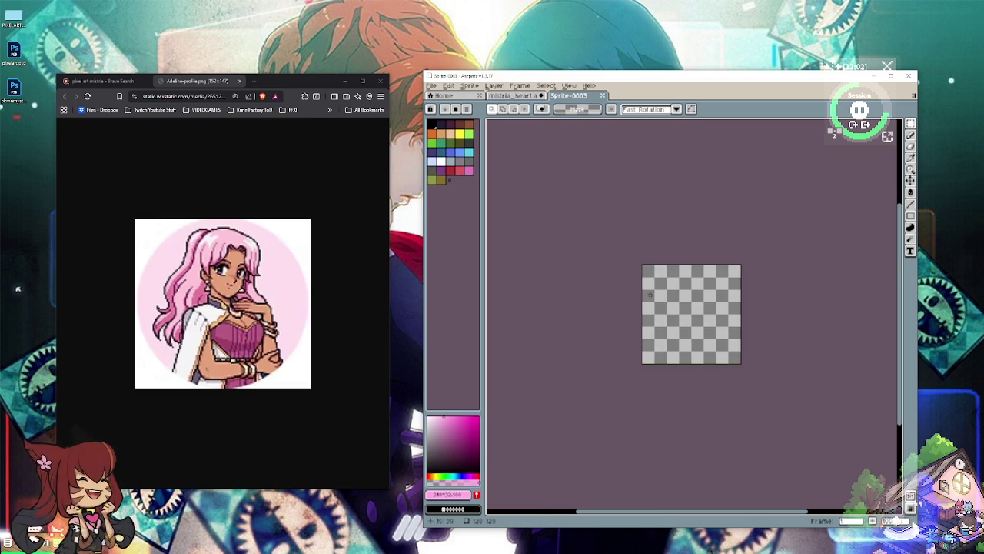
Step: Reposition the Aseprite window and enlarge the reference portrait in the browser
left_click_drag(698, 76, 683, 52)
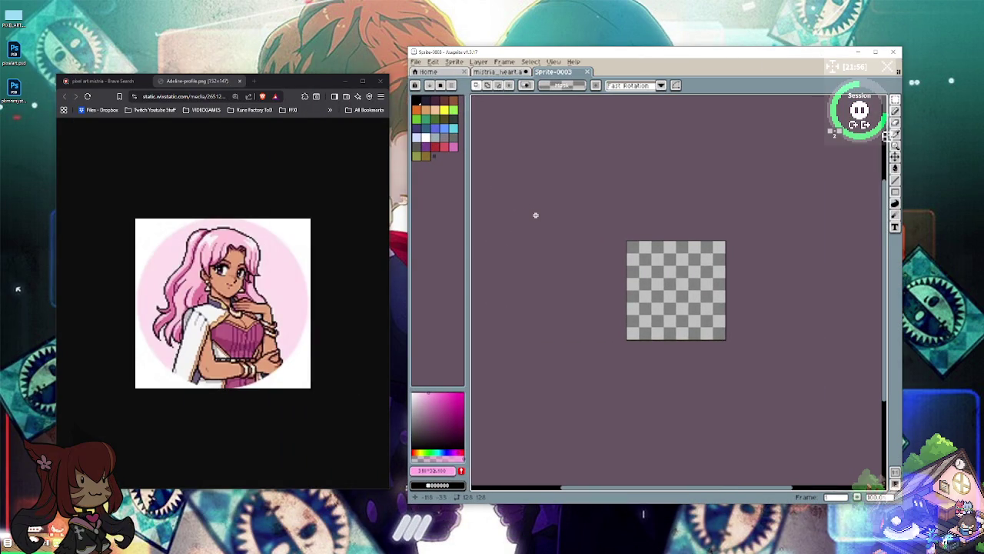
left_click(223, 269)
scroll(223, 307, "up", 3)
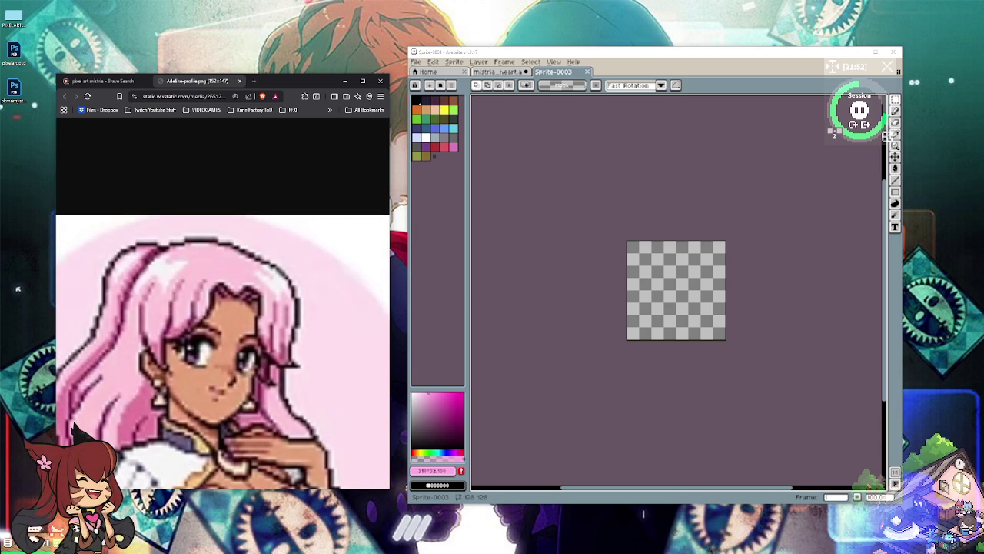
scroll(223, 346, "down", 1)
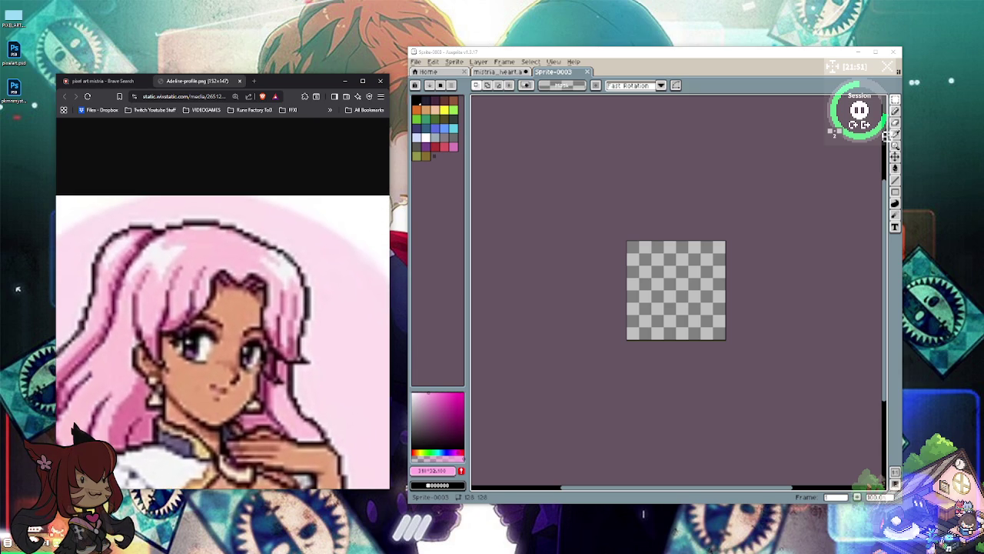
left_click(796, 159)
Step: Pick the pencil with black, zoom out, and sketch the first curve of the head oval
key("b")
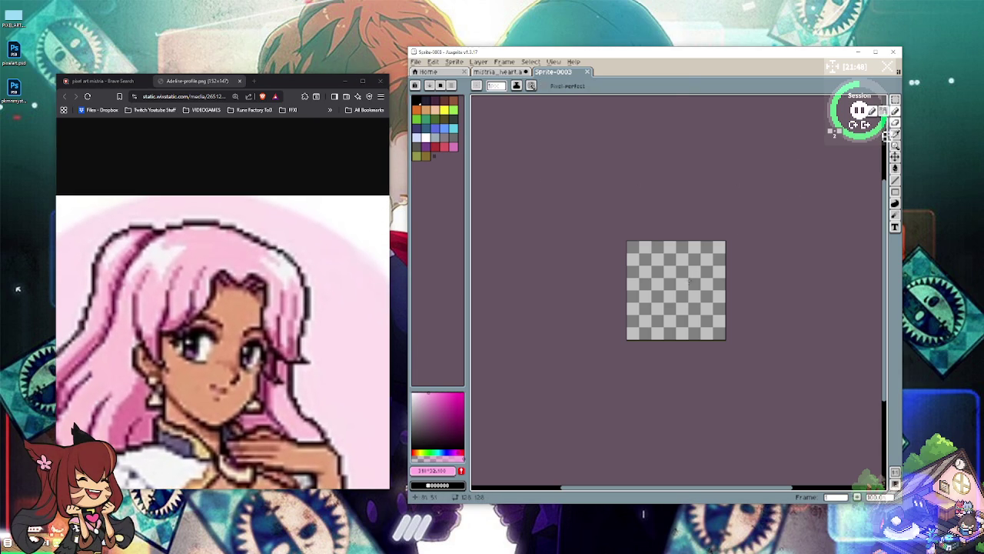
scroll(596, 302, "up", 1)
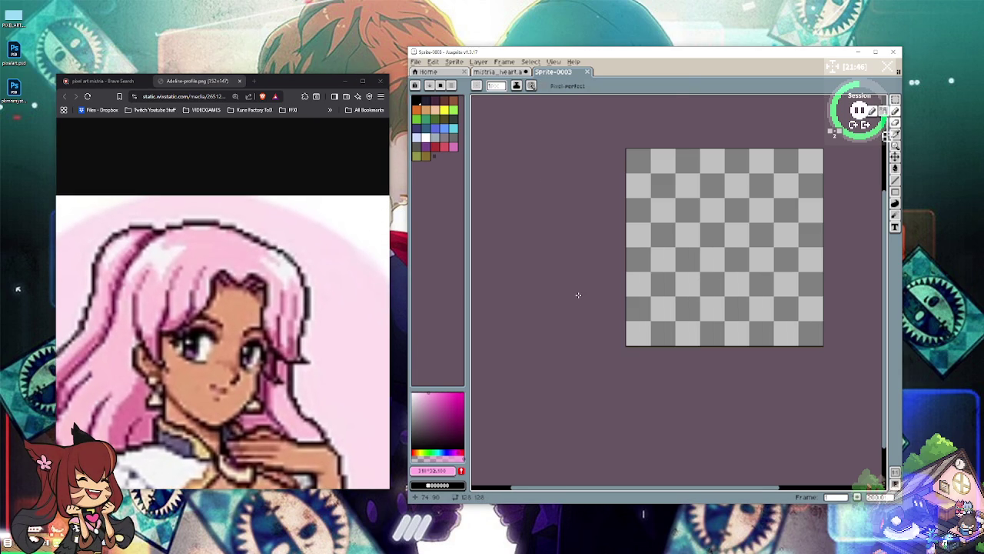
scroll(579, 295, "up", 1)
scroll(538, 346, "left", 2)
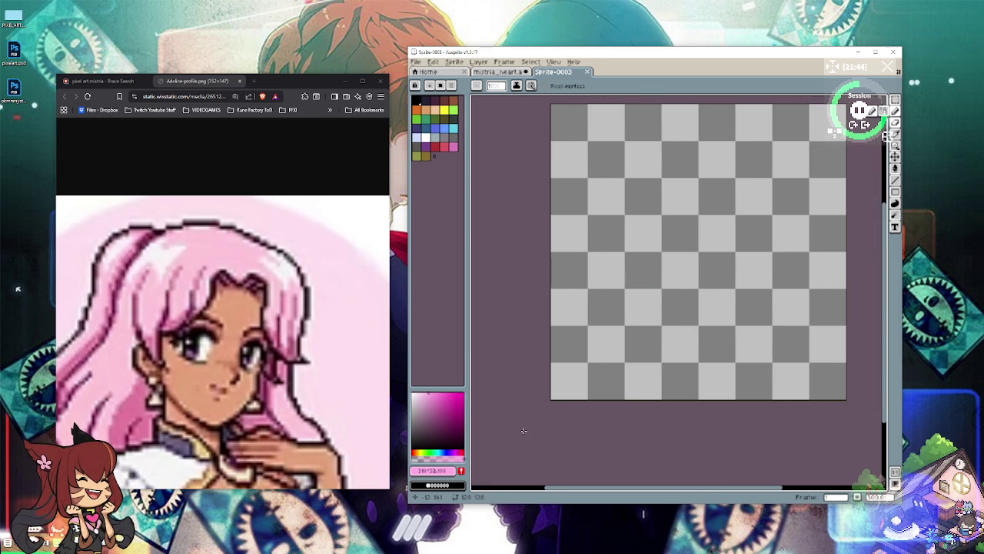
scroll(522, 432, "up", 2)
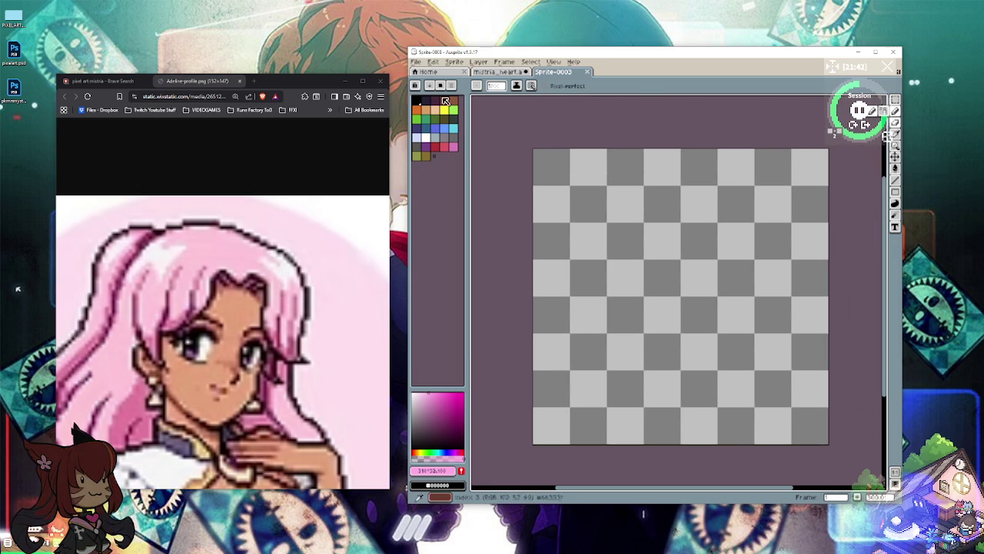
left_click(416, 100)
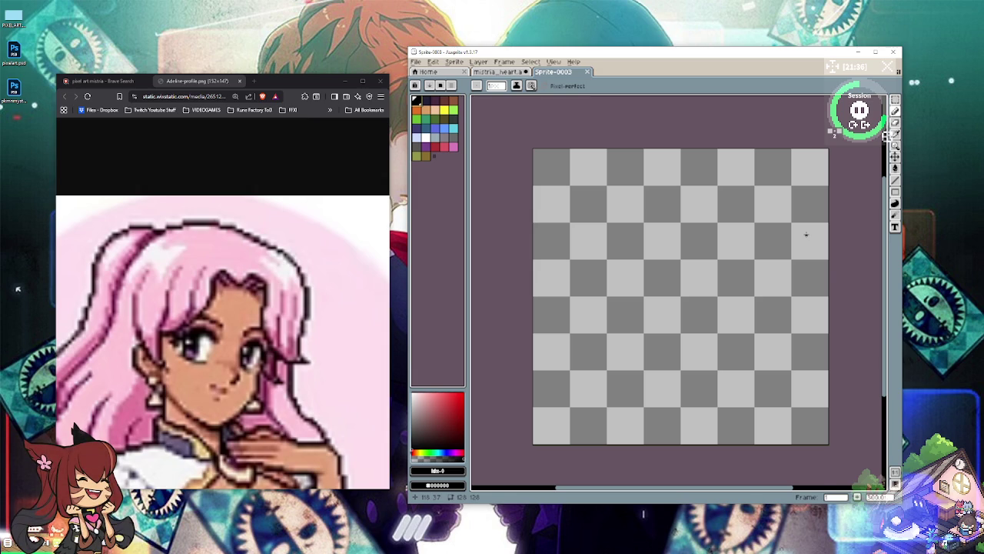
key("minus")
key("minus")
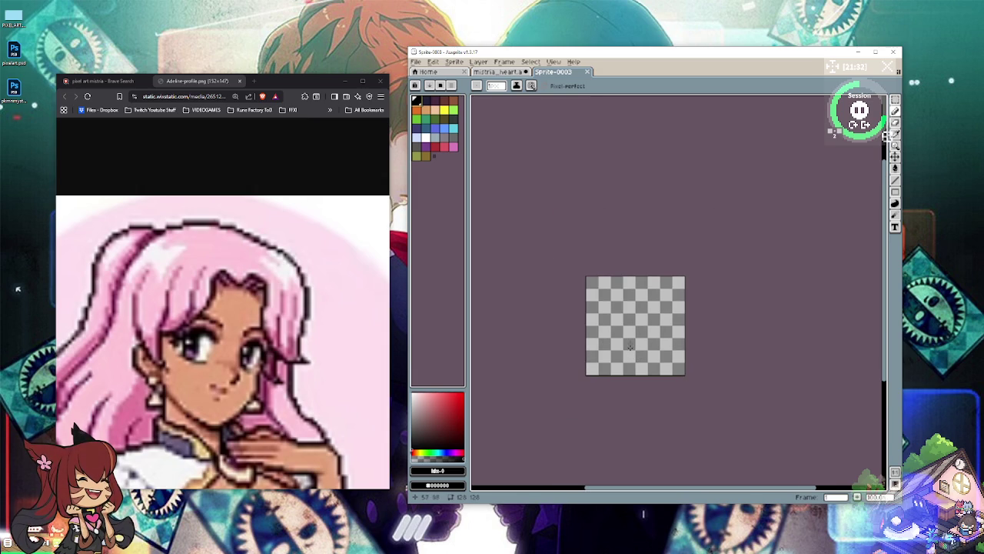
mouse_move(642, 290)
left_mouse_down()
mouse_move(617, 306)
mouse_move(636, 355)
left_mouse_up()
left_click_drag(613, 315, 608, 343)
left_click_drag(658, 320, 638, 355)
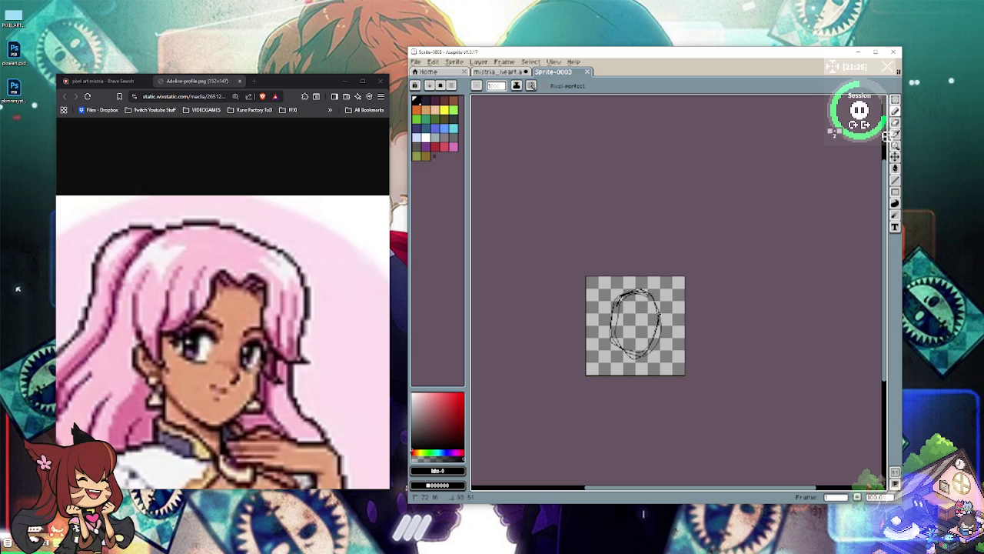
left_click_drag(660, 308, 658, 331)
left_click_drag(628, 289, 614, 318)
left_click_drag(614, 340, 628, 353)
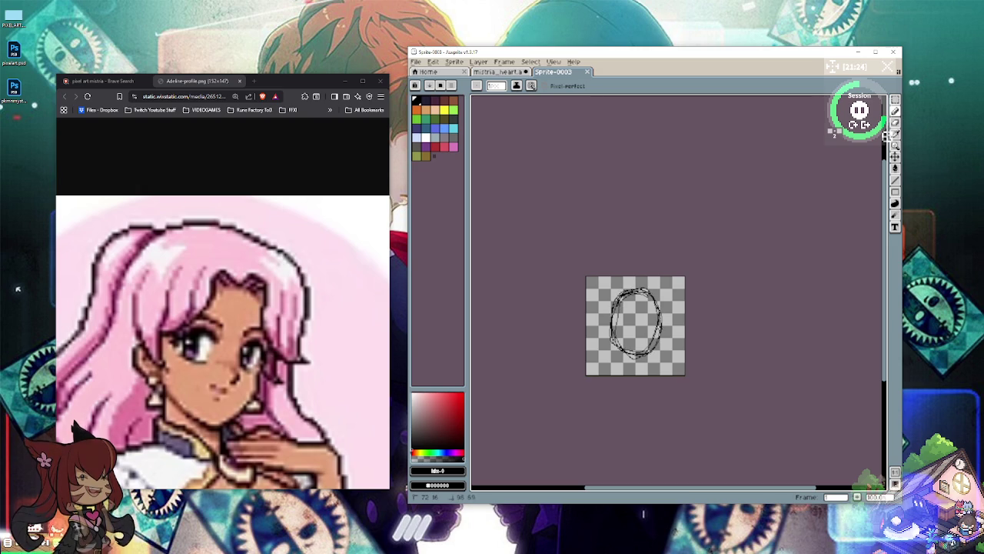
left_click_drag(641, 291, 655, 301)
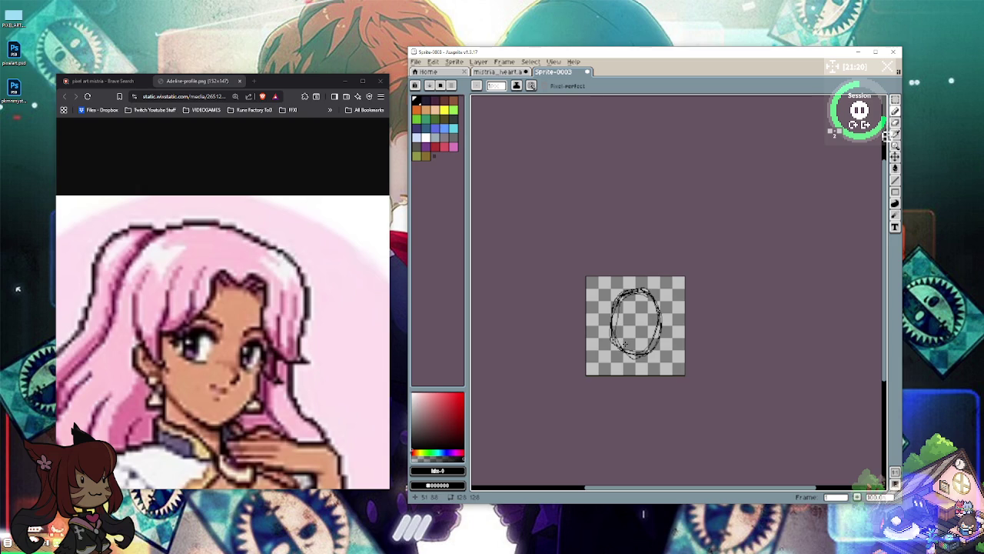
scroll(606, 351, "up", 3)
scroll(607, 351, "up", 2)
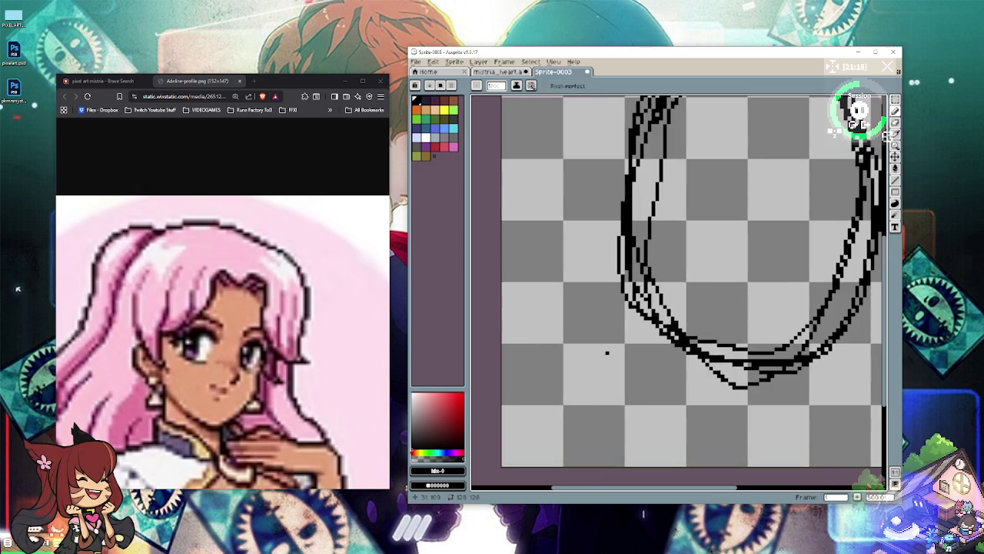
scroll(632, 259, "down", 1)
scroll(633, 259, "up", 1)
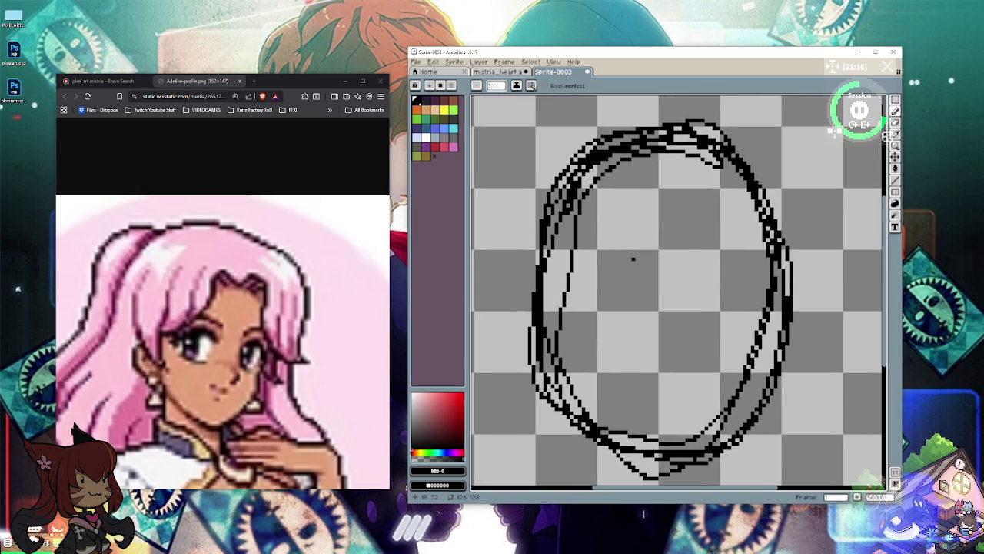
key("e")
mouse_move(625, 167)
left_mouse_down()
mouse_move(604, 171)
mouse_move(585, 196)
mouse_move(581, 176)
mouse_move(552, 238)
mouse_move(580, 202)
left_mouse_up()
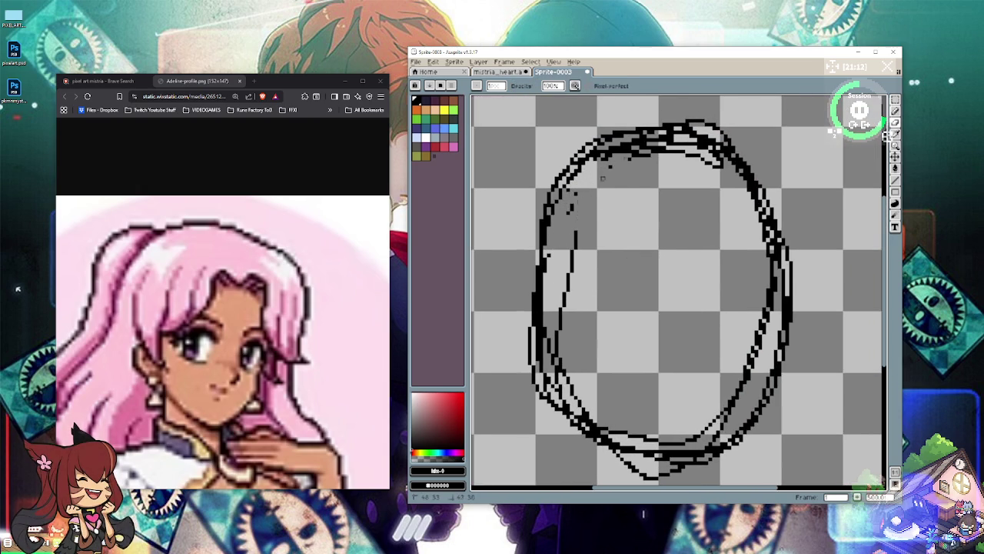
key("b")
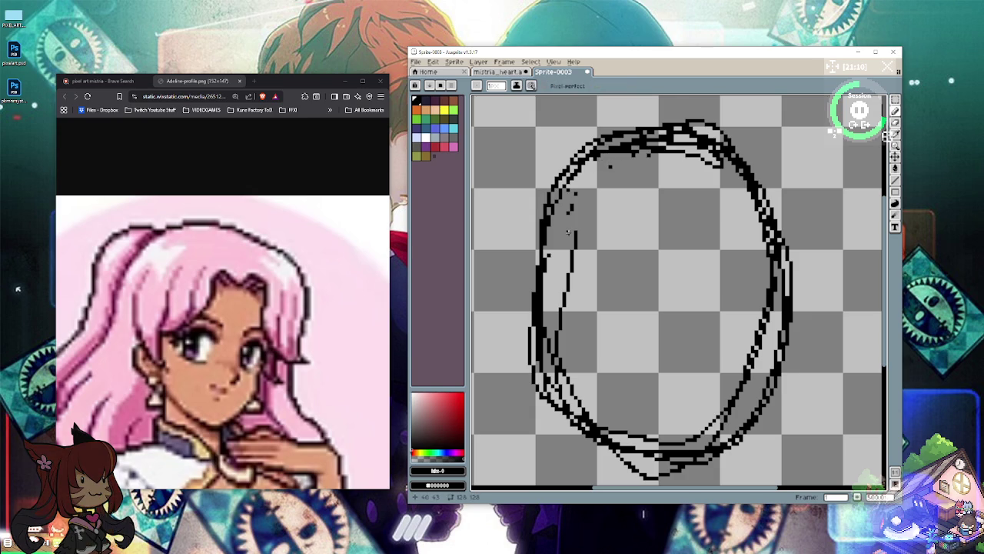
key("e")
mouse_move(585, 243)
left_mouse_down()
mouse_move(556, 344)
mouse_move(541, 332)
mouse_move(542, 359)
mouse_move(562, 392)
mouse_move(585, 394)
left_mouse_up()
key("b")
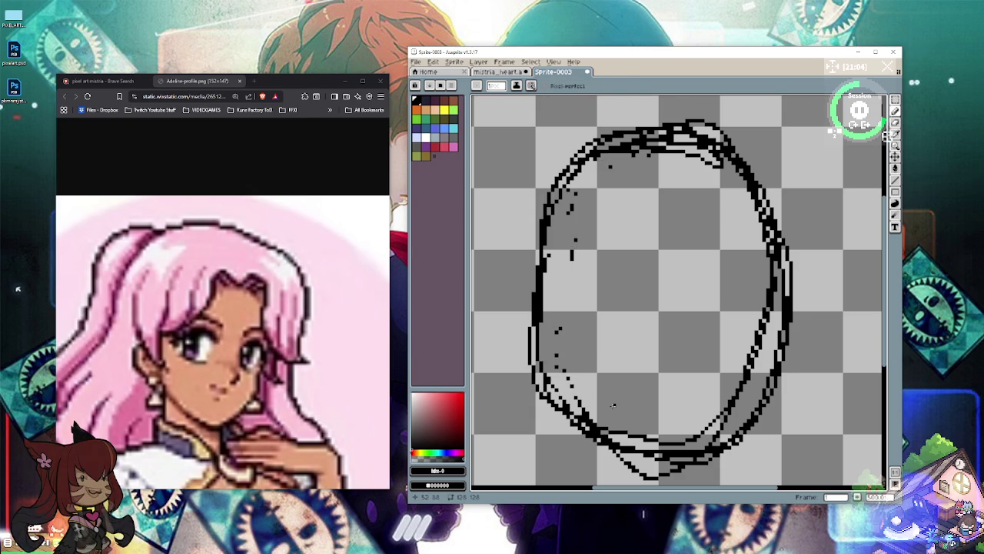
key("e")
left_click_drag(575, 399, 632, 454)
key("b")
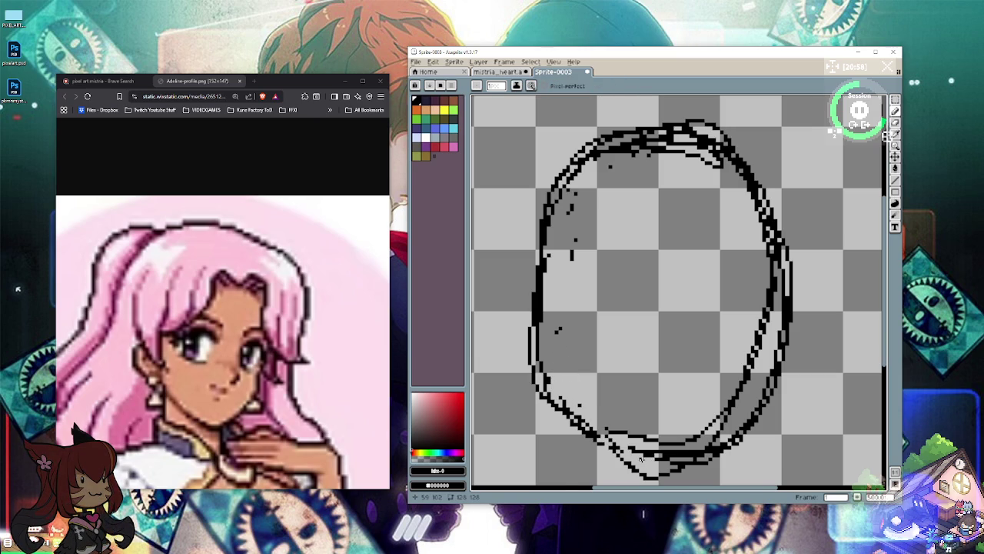
left_click_drag(555, 343, 592, 431)
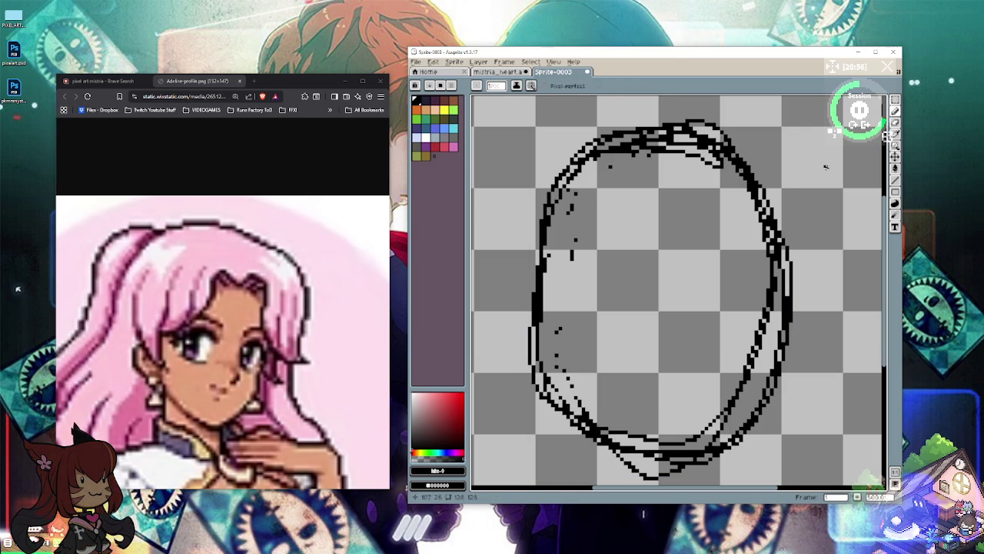
key("Delete")
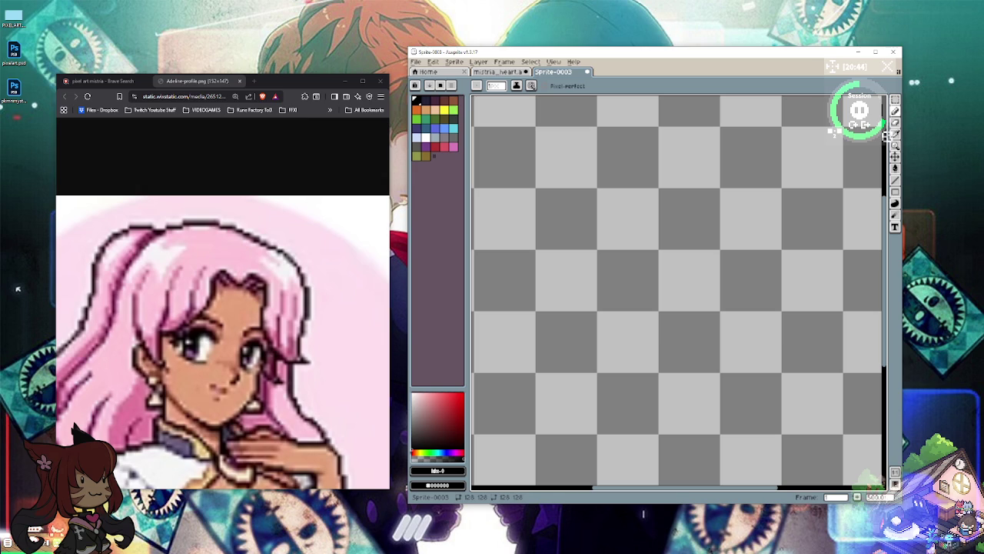
Step: Draw the black chin curve across the lower canvas and a small hook sketch near the top
mouse_move(574, 339)
left_mouse_down()
mouse_move(692, 413)
mouse_move(730, 403)
mouse_move(783, 322)
left_mouse_up()
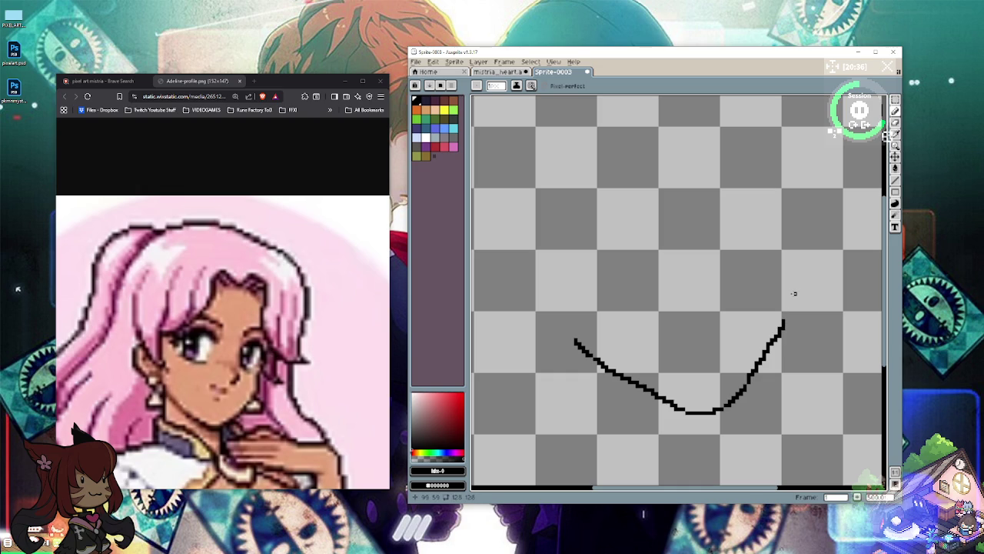
mouse_move(706, 132)
left_mouse_down()
mouse_move(691, 116)
mouse_move(683, 138)
mouse_move(721, 133)
left_mouse_up()
left_click_drag(738, 128, 737, 137)
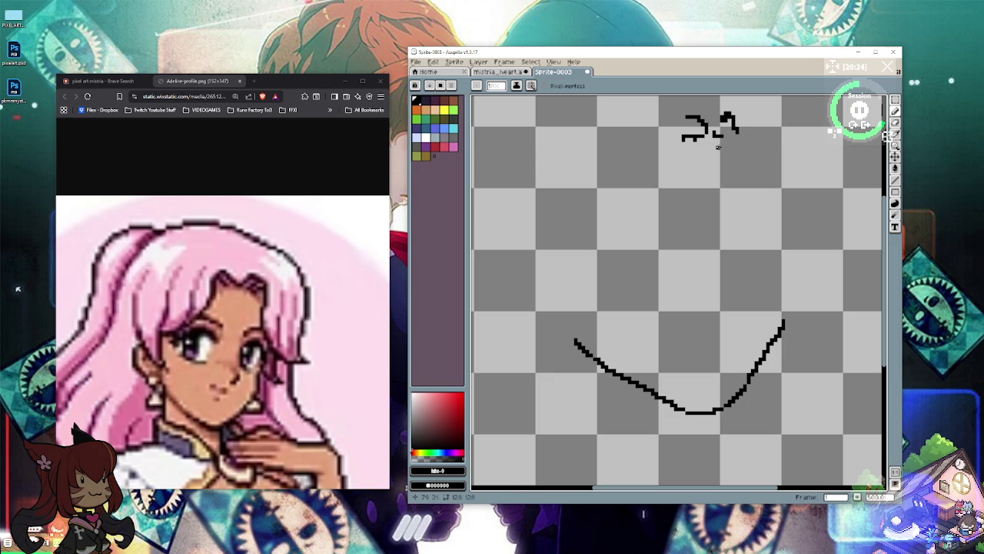
left_click_drag(644, 224, 603, 268)
scroll(604, 268, "down", 2)
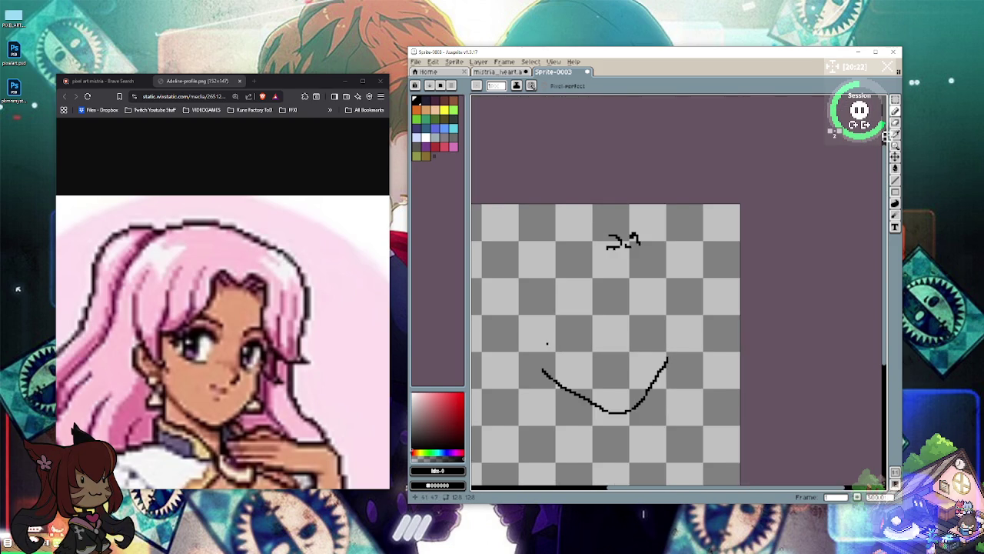
Step: Erase the stray scribble near the canvas top and draw a short stroke up from the chin's right end
key("e")
left_click_drag(651, 238, 620, 248)
left_click(625, 235)
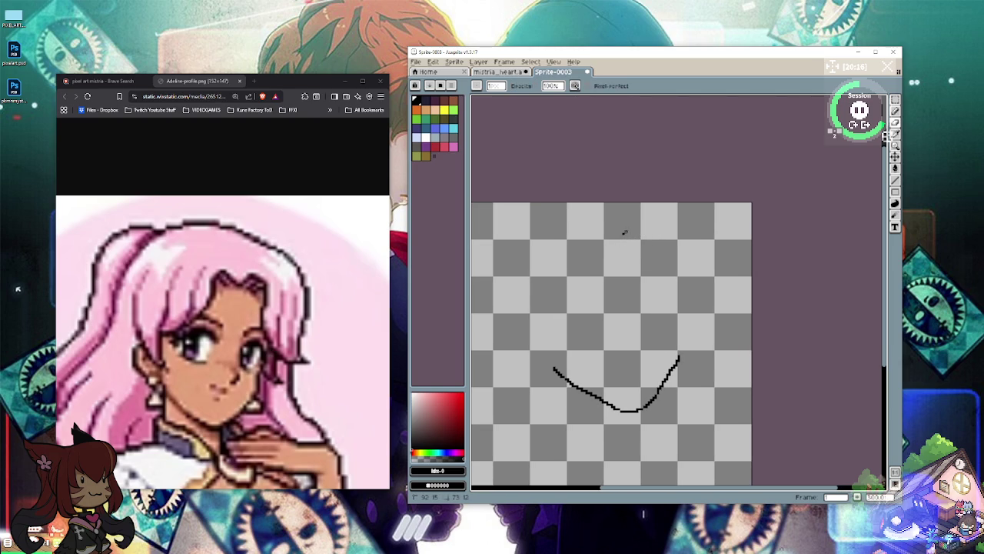
key("b")
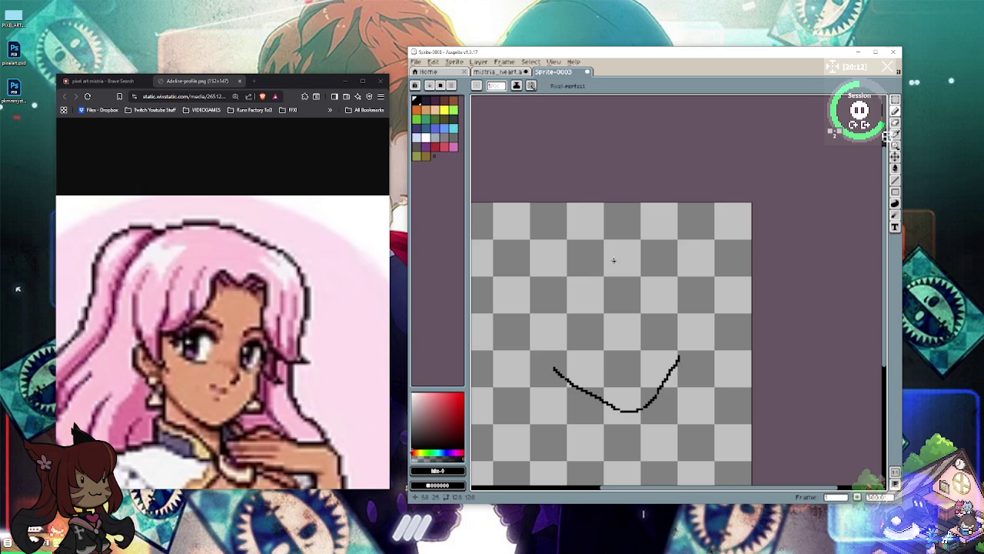
mouse_move(643, 294)
left_mouse_down()
mouse_move(647, 285)
mouse_move(675, 295)
mouse_move(651, 282)
mouse_move(672, 282)
mouse_move(678, 302)
mouse_move(684, 294)
mouse_move(676, 363)
left_mouse_up()
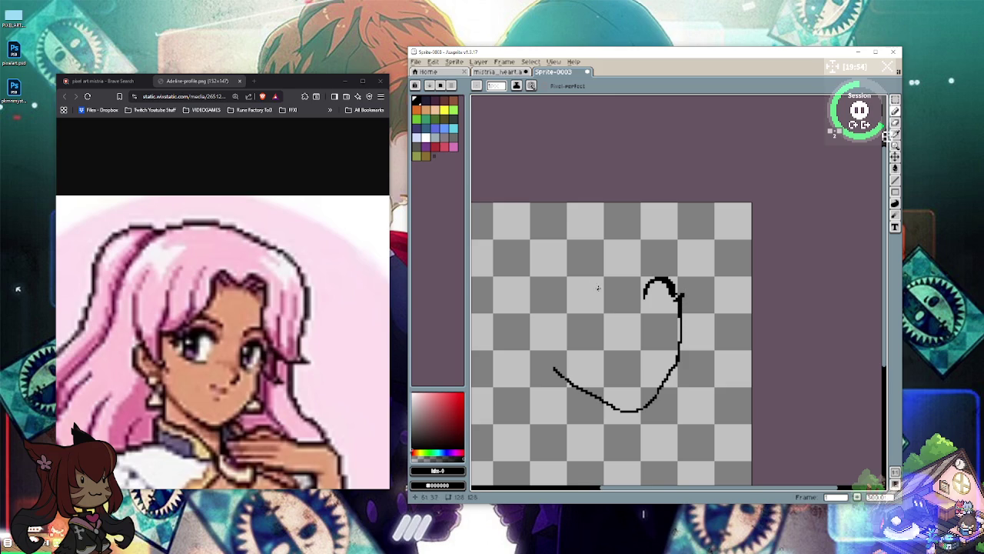
Step: Draw the arched upper lids of both eyes, thickening the left eye's outer corner
mouse_move(611, 302)
left_mouse_down()
mouse_move(567, 291)
mouse_move(552, 324)
mouse_move(562, 294)
mouse_move(588, 287)
mouse_move(607, 301)
left_mouse_up()
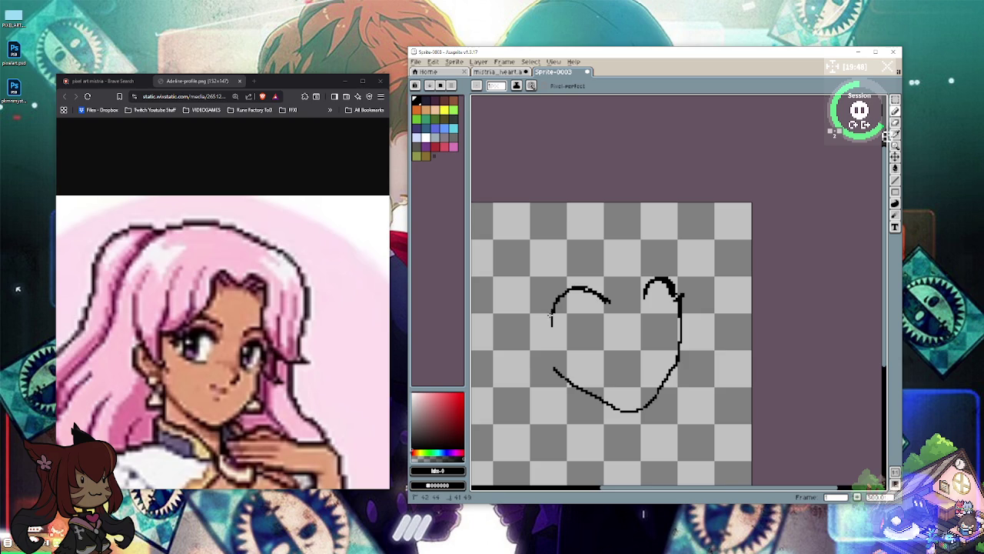
left_click_drag(537, 311, 552, 323)
key("e")
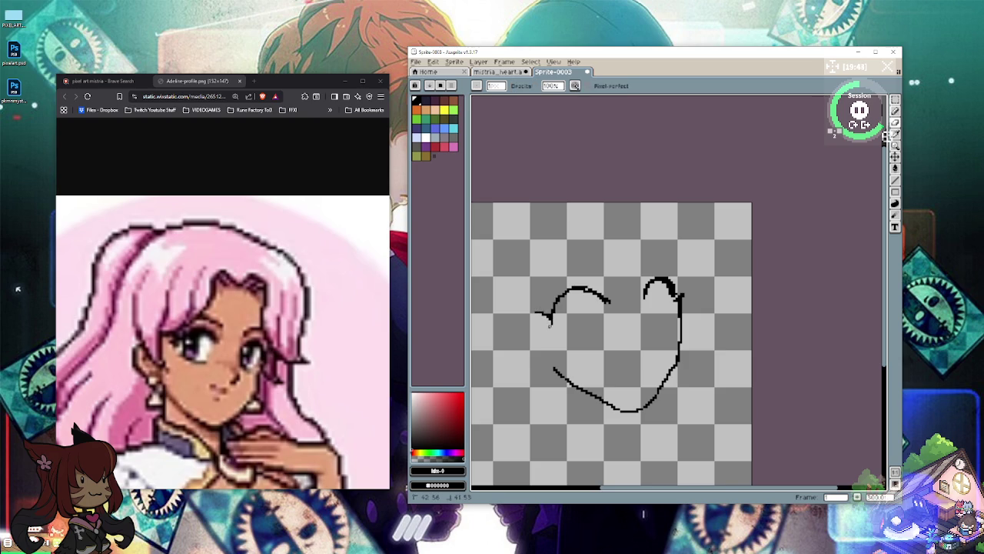
key("b")
left_click_drag(680, 287, 677, 298)
left_click_drag(552, 313, 543, 307)
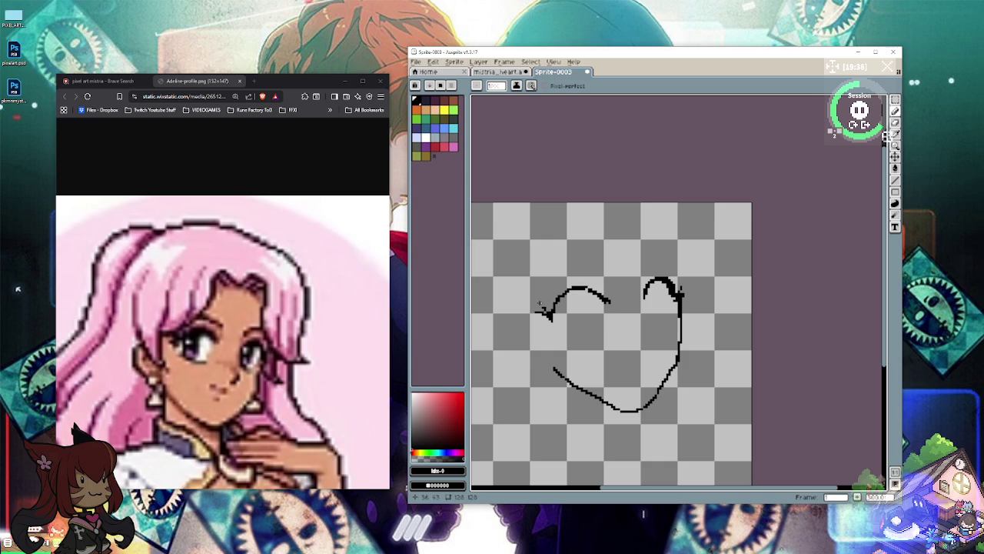
left_click(541, 312)
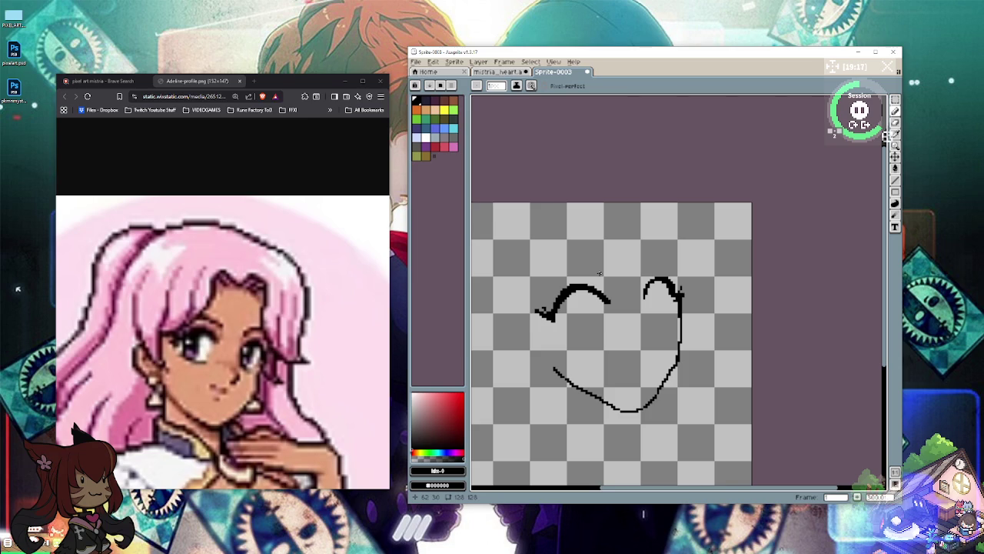
Step: Block in a dark hair shape, draw oval irises in both eyes and a lash above the right eye
mouse_move(701, 229)
left_mouse_down()
mouse_move(750, 296)
mouse_move(743, 314)
left_mouse_up()
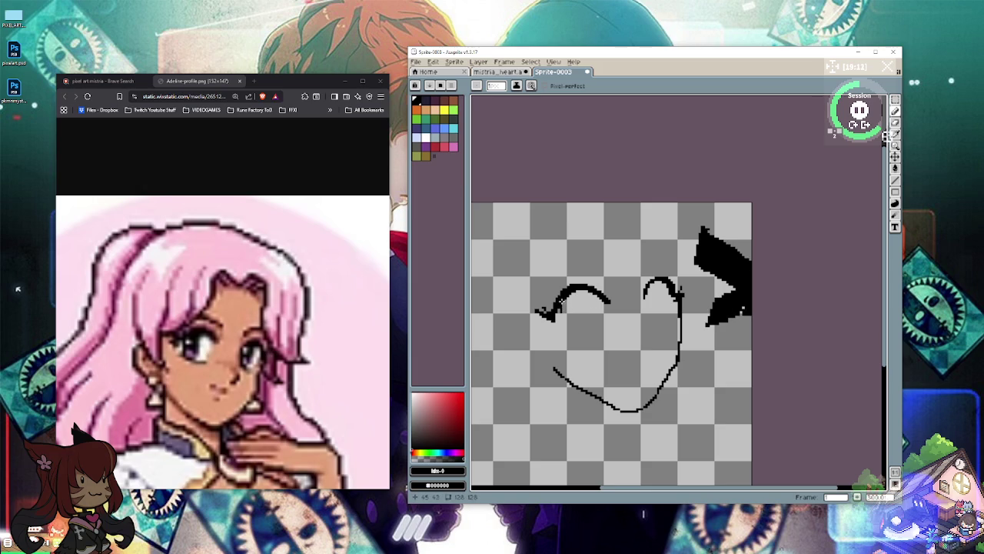
left_click_drag(583, 291, 589, 331)
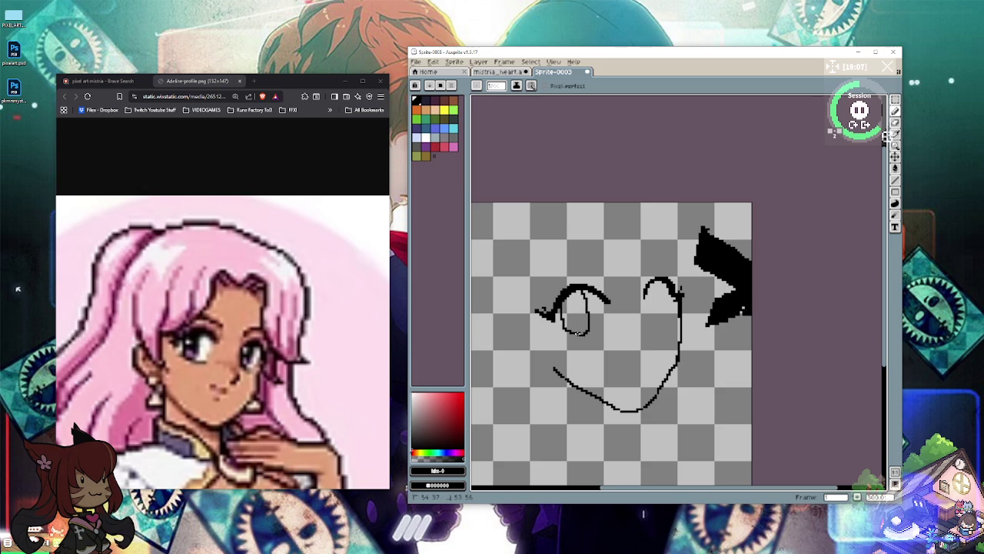
left_click_drag(566, 332, 562, 298)
mouse_move(645, 291)
left_mouse_down()
mouse_move(651, 326)
mouse_move(661, 285)
mouse_move(660, 319)
left_mouse_up()
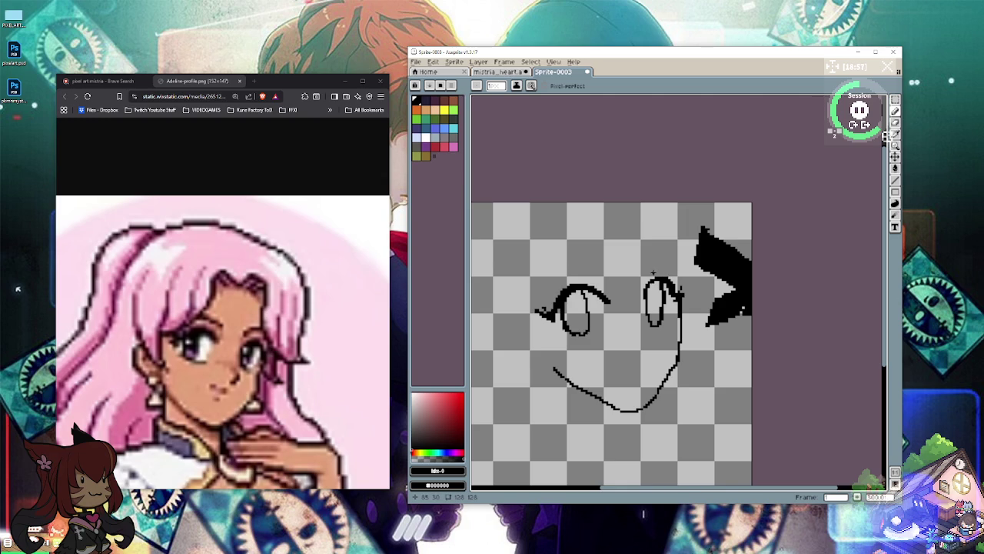
mouse_move(644, 279)
left_mouse_down()
mouse_move(654, 268)
mouse_move(589, 281)
left_mouse_up()
Step: Erase most of the dark hair shape at the upper right into streaks
key("e")
mouse_move(713, 234)
left_mouse_down()
mouse_move(715, 275)
mouse_move(701, 269)
mouse_move(720, 276)
left_mouse_up()
mouse_move(715, 323)
left_mouse_down()
mouse_move(729, 253)
mouse_move(742, 311)
left_mouse_up()
mouse_move(742, 262)
left_mouse_down()
mouse_move(746, 317)
mouse_move(752, 279)
mouse_move(731, 321)
mouse_move(731, 249)
mouse_move(732, 289)
mouse_move(726, 249)
mouse_move(709, 274)
mouse_move(702, 239)
mouse_move(701, 251)
mouse_move(725, 272)
mouse_move(720, 243)
left_mouse_up()
Step: Clear the last specks of the dark hair shape with the Eraser
left_click(705, 326)
left_click(721, 299)
left_click(734, 245)
key("b")
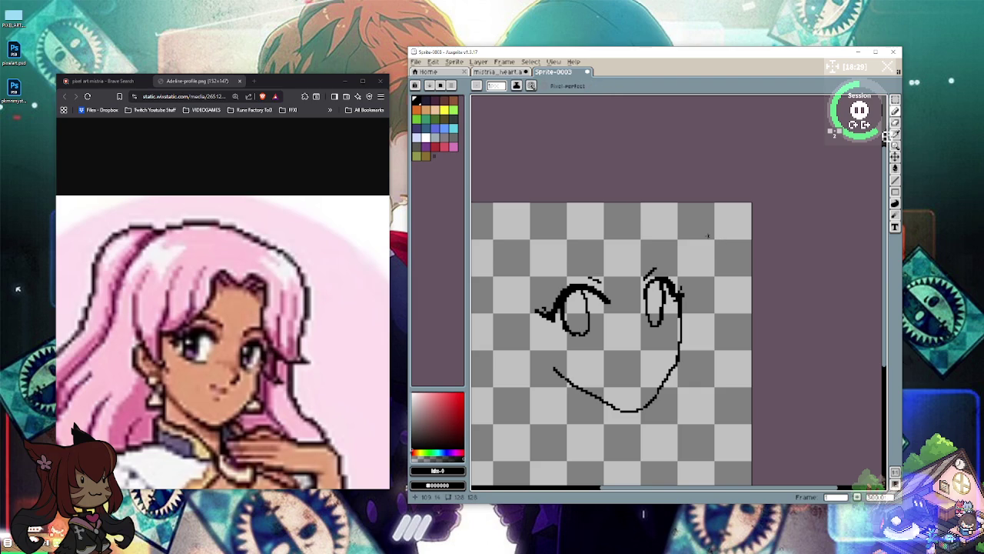
scroll(522, 369, "down", 1)
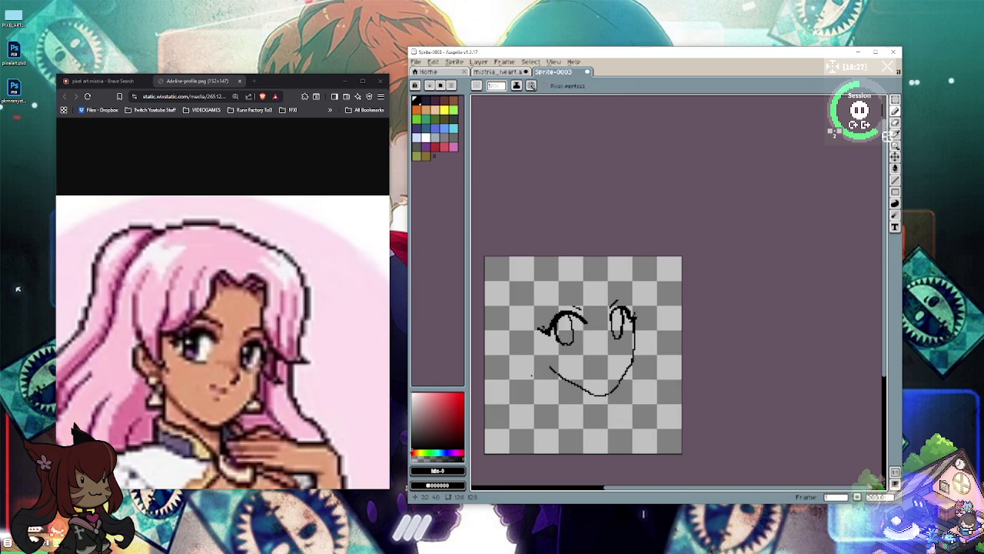
scroll(527, 365, "up", 1)
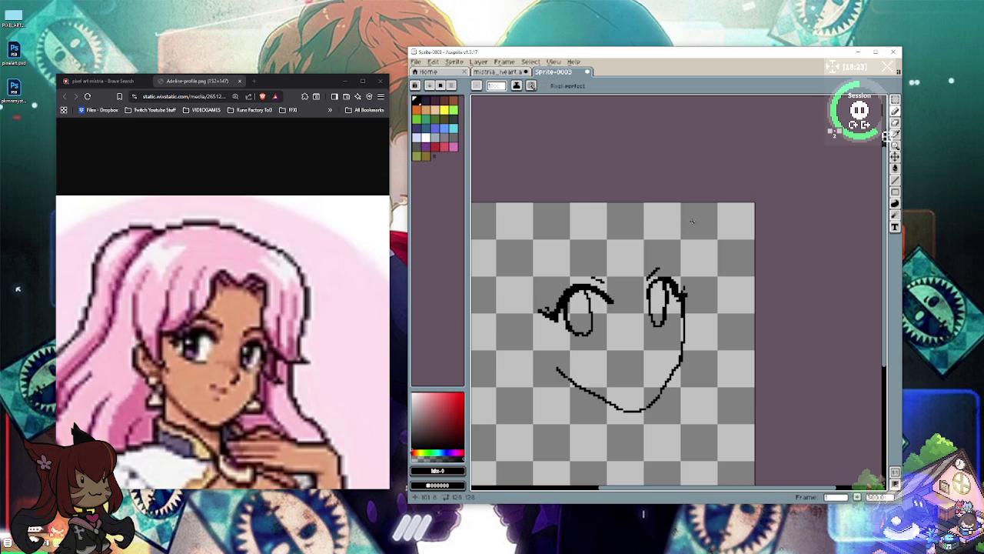
Step: Drag the eyes-and-mouth sketch slightly lower with the Move tool and zoom back in
left_click(895, 157)
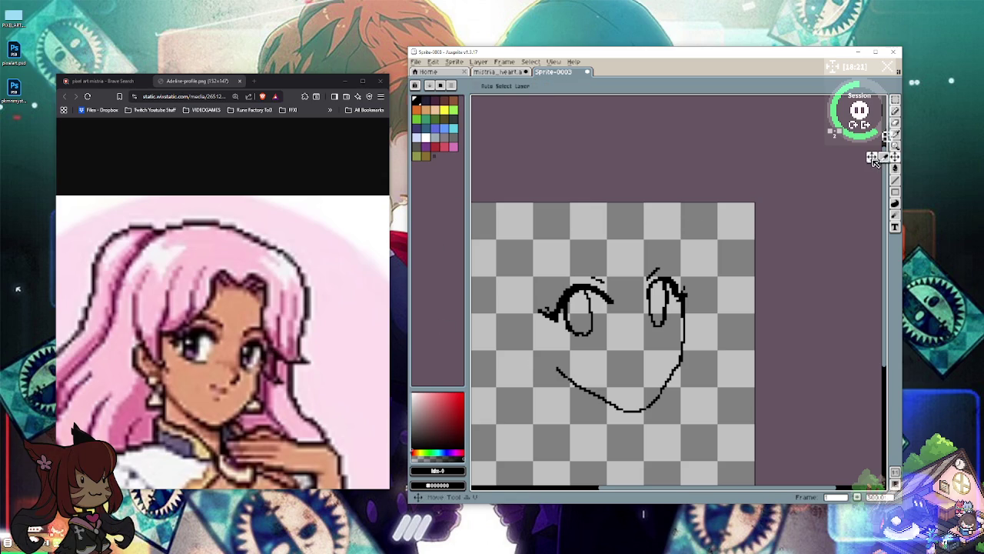
left_click_drag(701, 279, 698, 299)
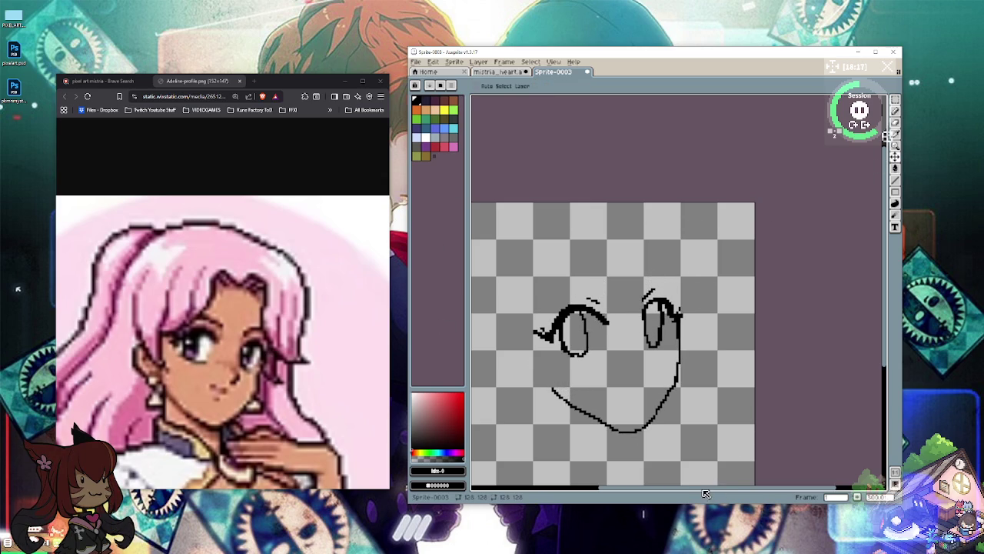
left_click_drag(696, 490, 673, 490)
scroll(763, 419, "down", 3)
scroll(764, 419, "up", 3)
scroll(765, 421, "down", 1)
scroll(765, 422, "down", 3)
scroll(765, 421, "up", 3)
scroll(765, 421, "down", 1)
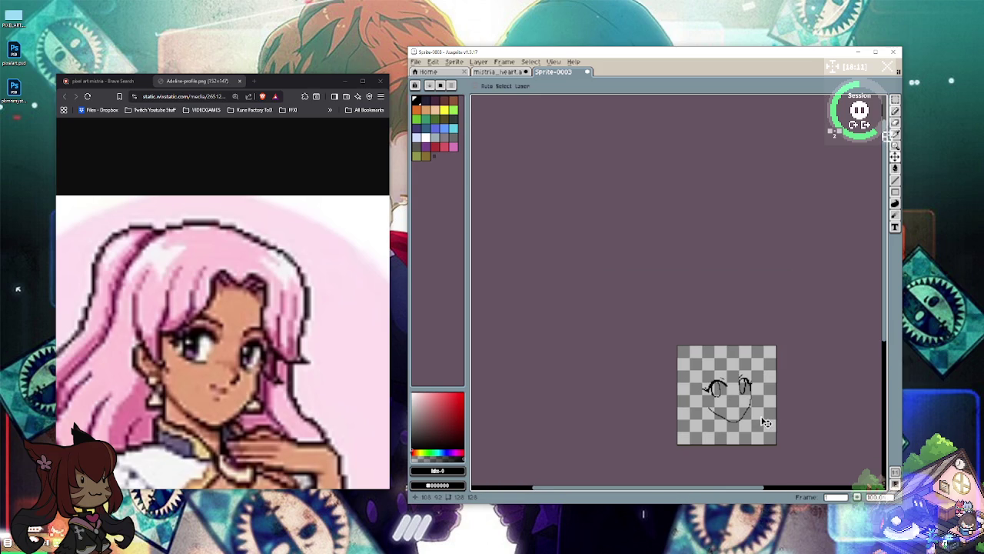
scroll(765, 422, "up", 3)
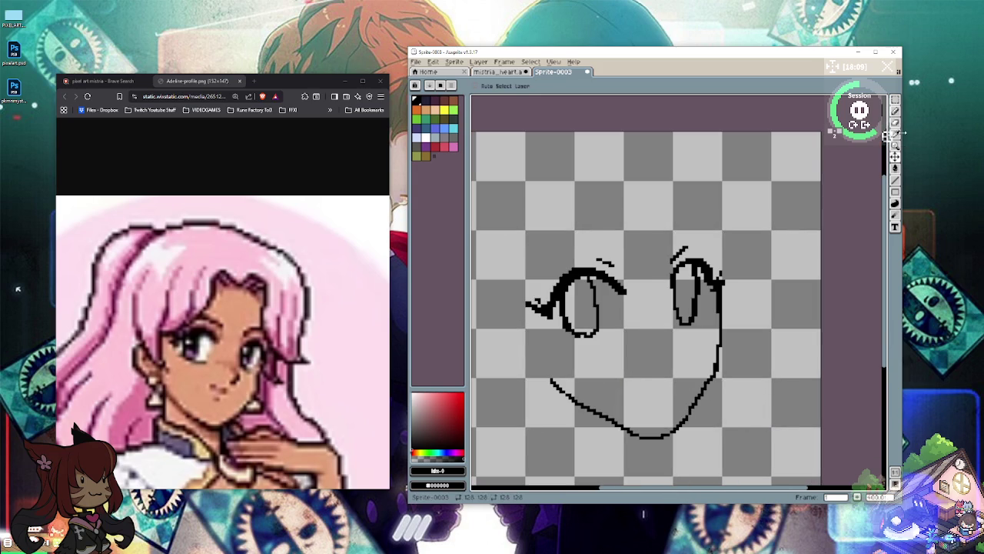
Step: Draw a nose line below the right eye and a short mouth line, undoing stray marks
left_click(895, 110)
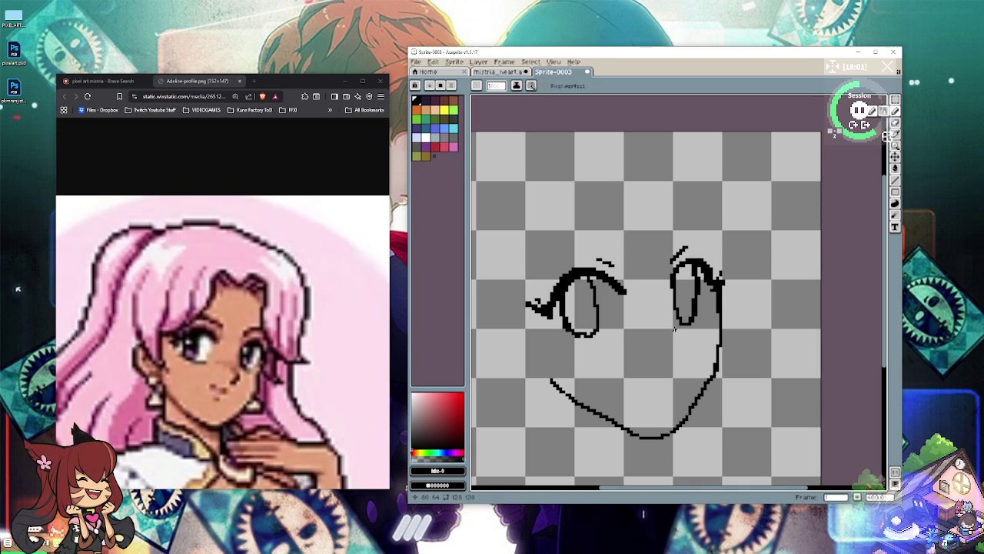
left_click_drag(678, 331, 687, 352)
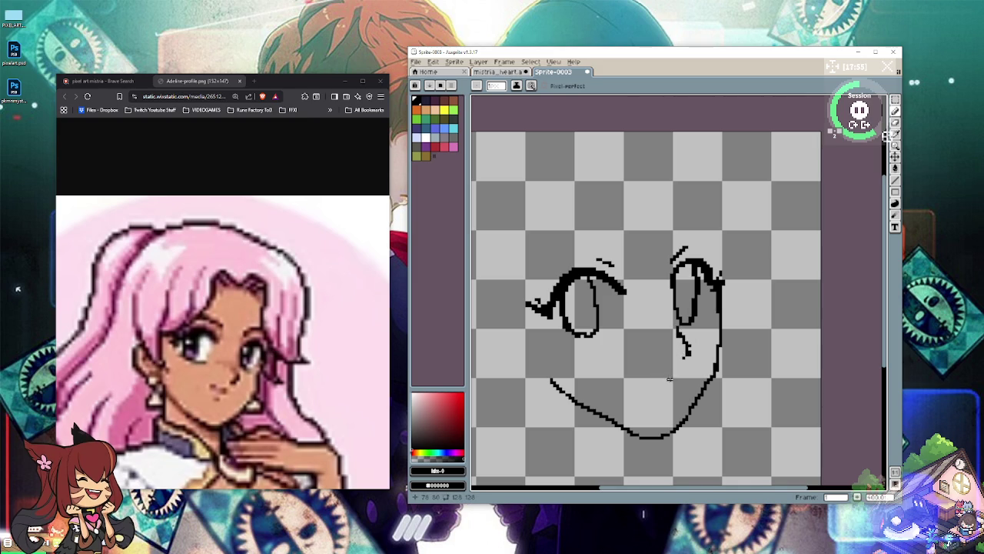
left_click_drag(672, 382, 642, 385)
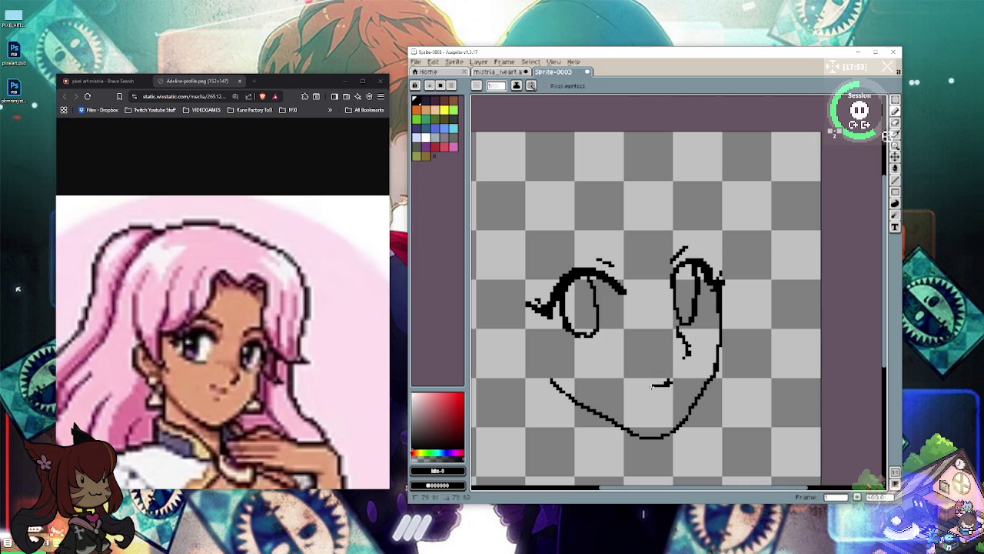
left_click(629, 383)
left_click_drag(623, 383, 626, 383)
key("ctrl+z")
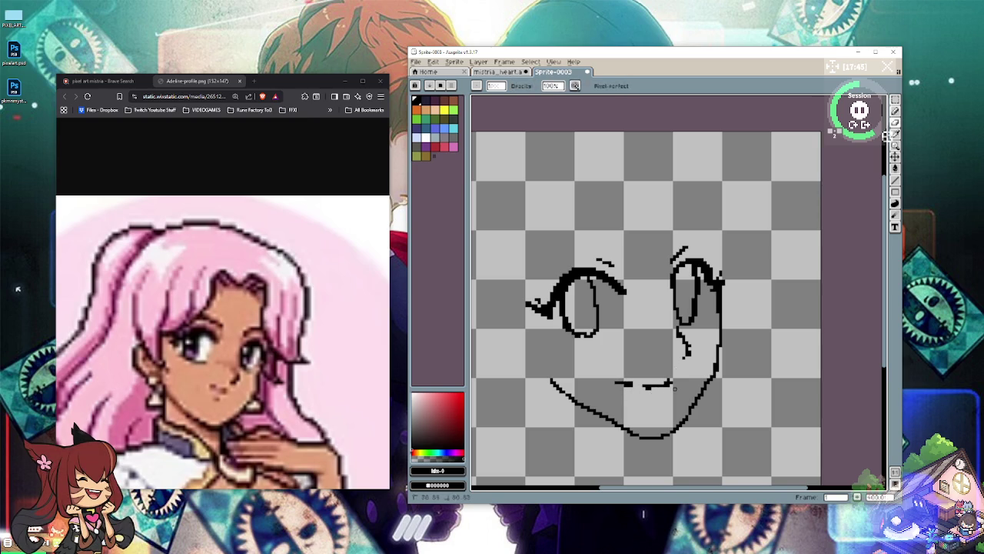
key("ctrl+z")
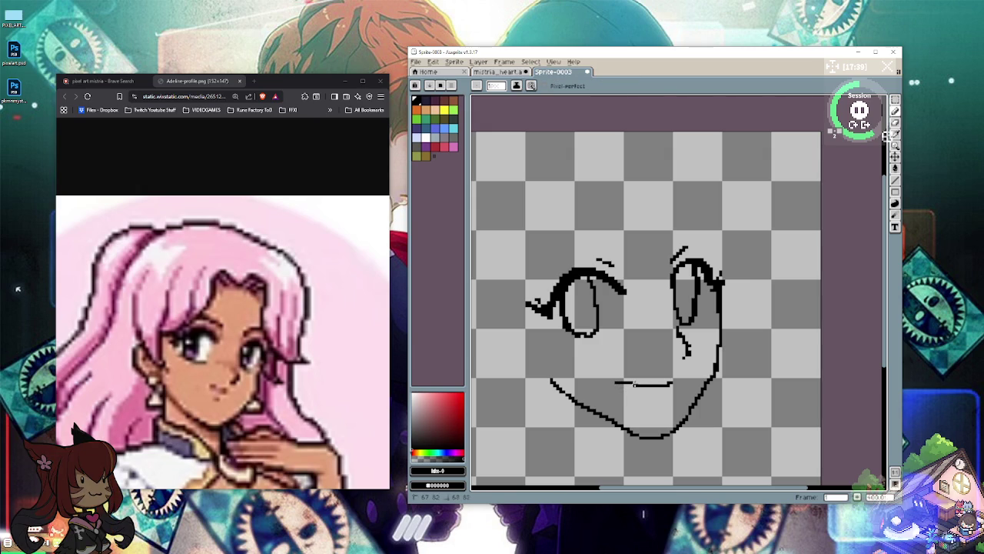
left_click_drag(629, 384, 670, 383)
Step: Fill dark pupils inside the left and right eyes
left_click_drag(569, 321, 581, 281)
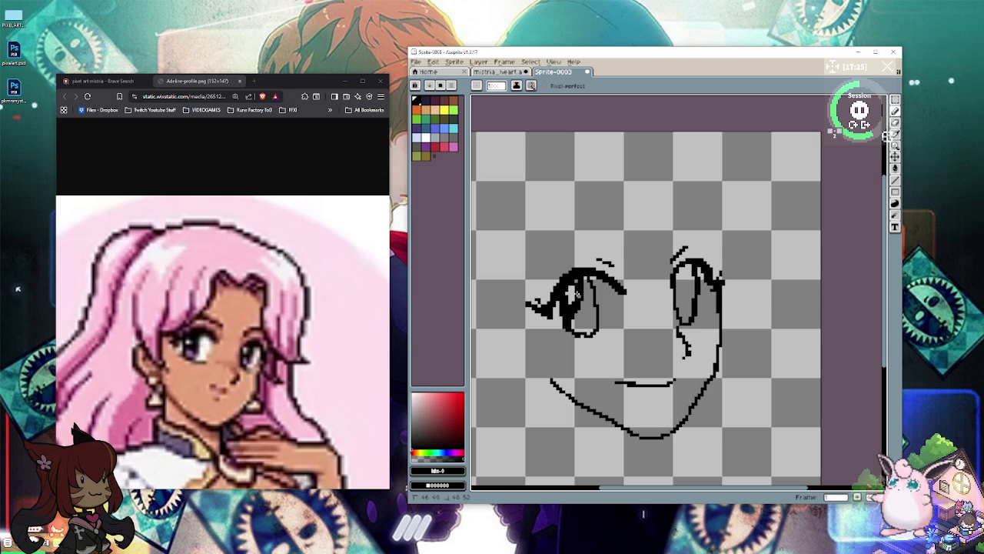
left_click_drag(581, 281, 591, 332)
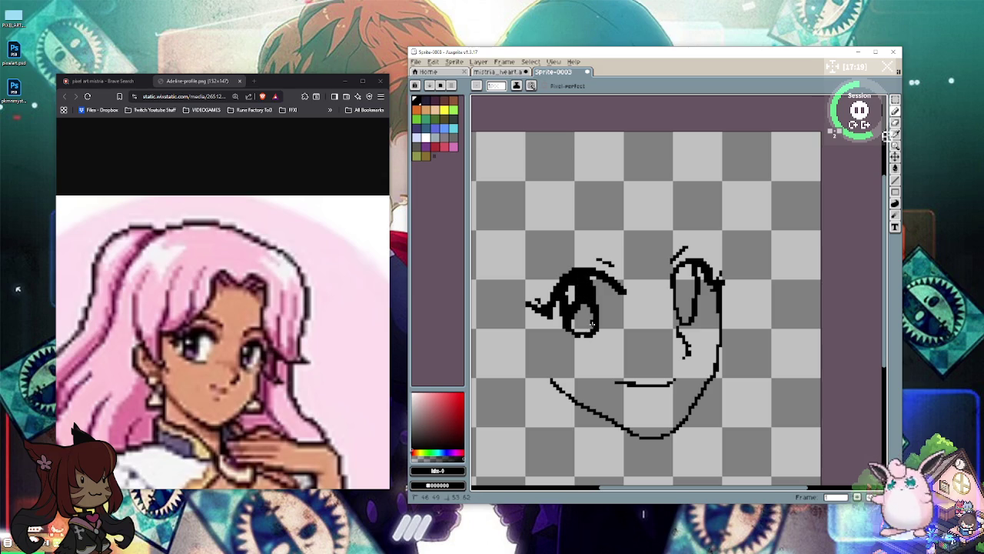
mouse_move(685, 266)
left_mouse_down()
mouse_move(676, 297)
mouse_move(691, 264)
mouse_move(691, 303)
mouse_move(675, 293)
mouse_move(680, 306)
left_mouse_up()
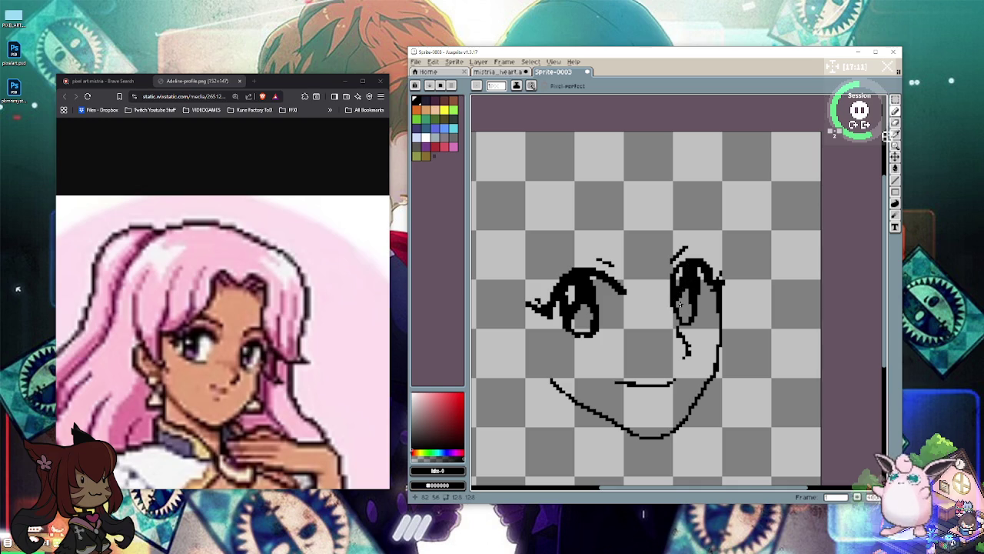
scroll(531, 387, "down", 2)
Step: Draw the first black fringe strands above the eyes and erase part of the peaked strand
scroll(523, 402, "down", 1)
scroll(551, 374, "up", 1)
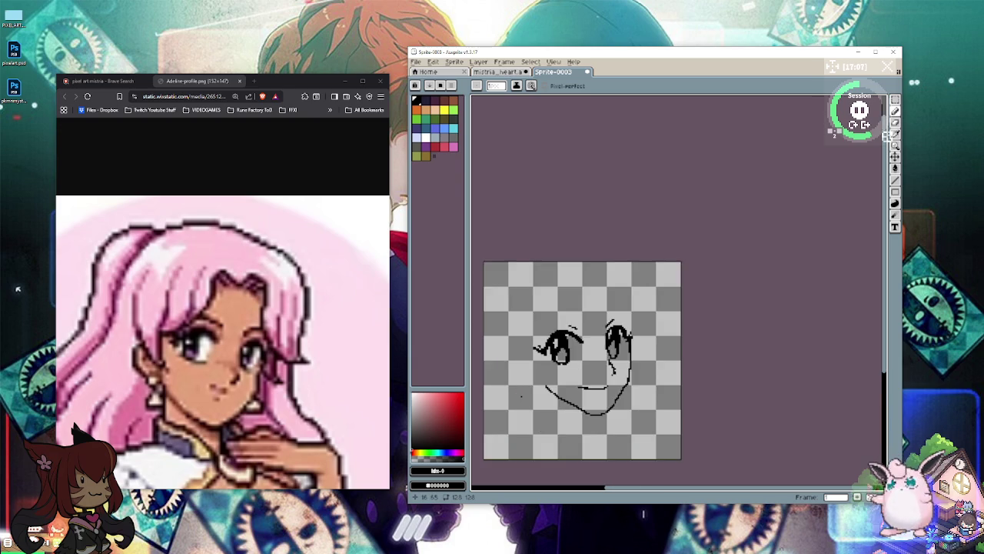
scroll(551, 373, "up", 1)
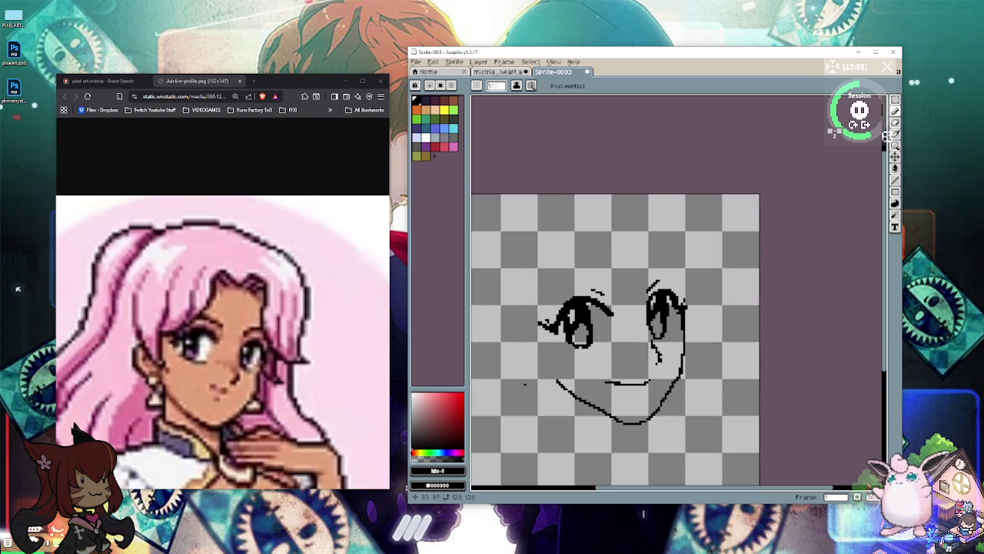
scroll(525, 384, "down", 1)
scroll(526, 385, "up", 1)
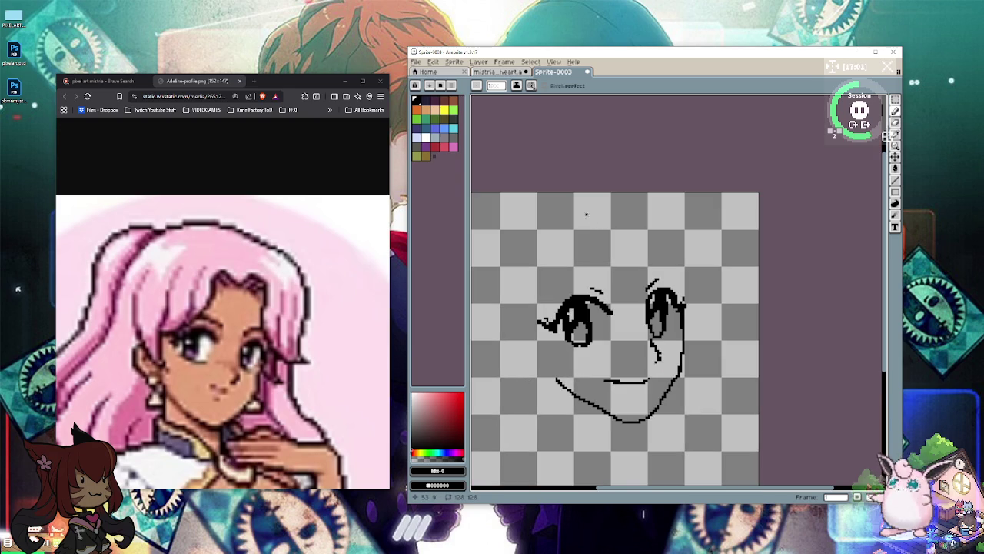
mouse_move(558, 235)
left_mouse_down()
mouse_move(543, 308)
mouse_move(592, 249)
mouse_move(575, 290)
mouse_move(626, 247)
mouse_move(626, 307)
mouse_move(648, 229)
left_mouse_up()
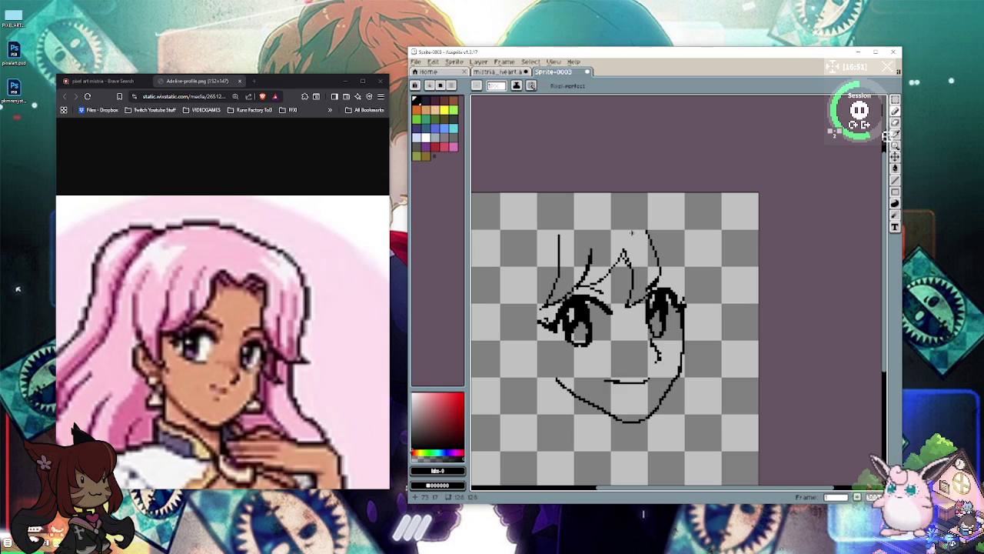
key("e")
left_click_drag(624, 252, 626, 259)
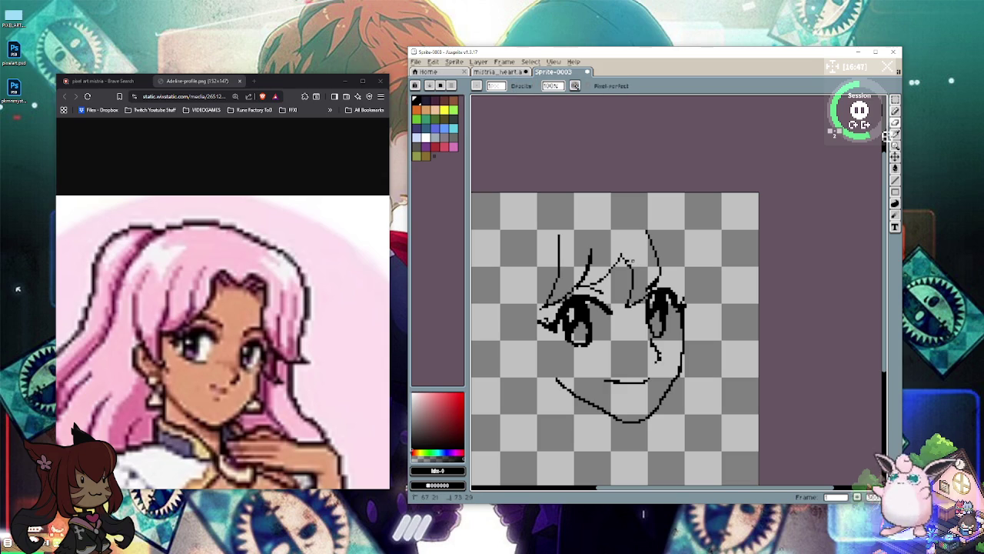
key("b")
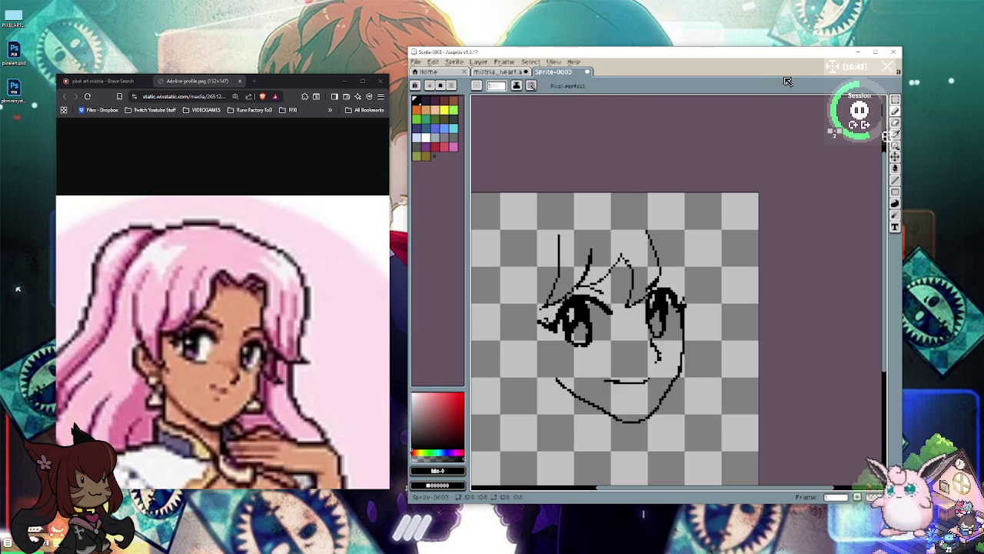
left_click(895, 156)
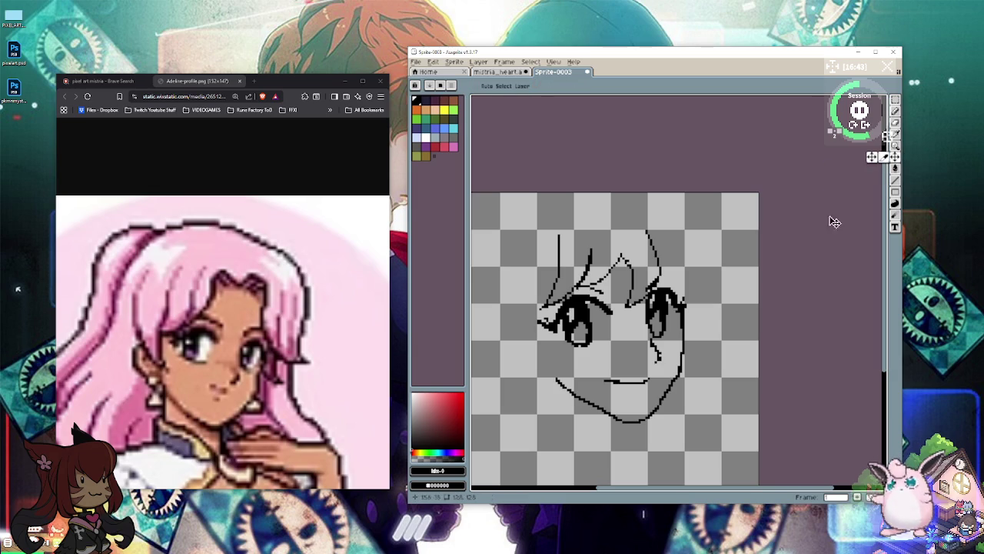
Step: Nudge the face sketch down, then add a fringe strand and hair down the right side
left_click_drag(698, 301, 697, 329)
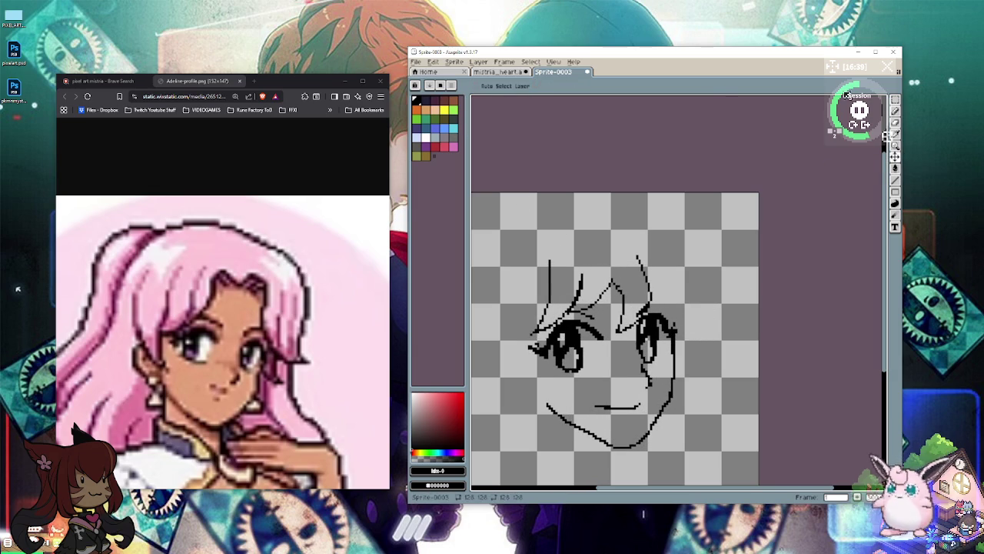
left_click(895, 111)
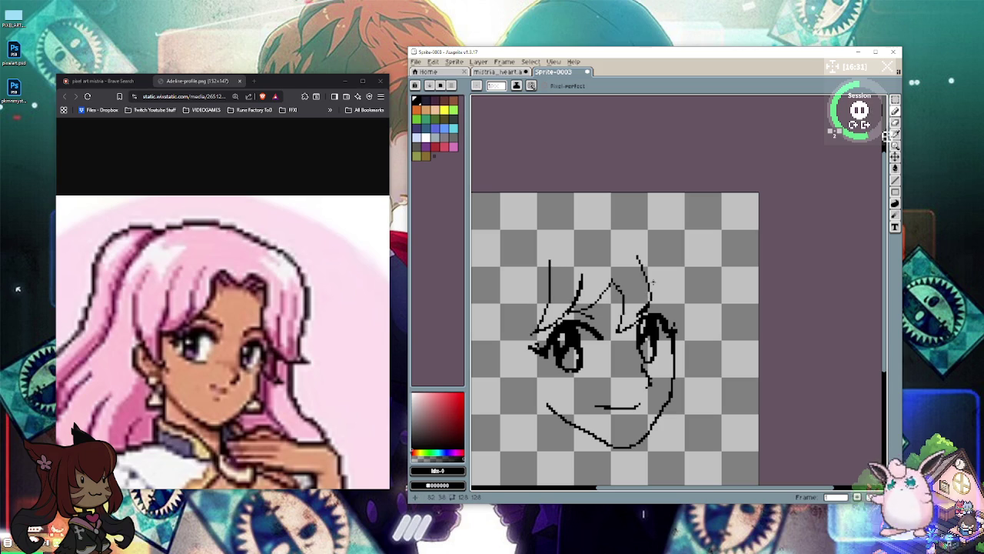
mouse_move(649, 296)
left_mouse_down()
mouse_move(651, 306)
mouse_move(686, 297)
mouse_move(696, 260)
left_mouse_up()
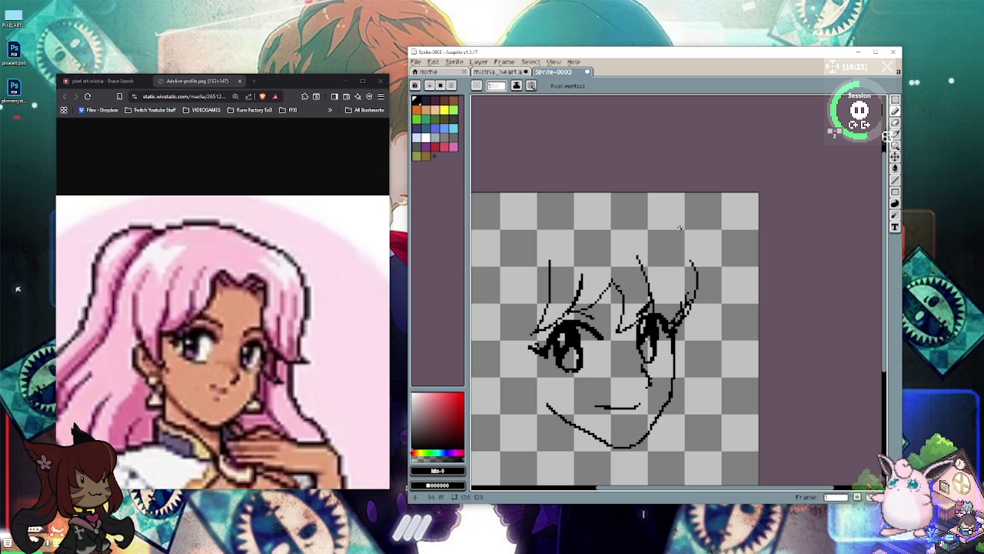
mouse_move(673, 225)
left_mouse_down()
mouse_move(699, 283)
mouse_move(689, 365)
mouse_move(697, 468)
left_mouse_up()
Step: Draw the neck line below the chin, a stroke beside the right eye and a long left-side hair line
mouse_move(650, 433)
left_mouse_down()
mouse_move(696, 469)
mouse_move(707, 464)
left_mouse_up()
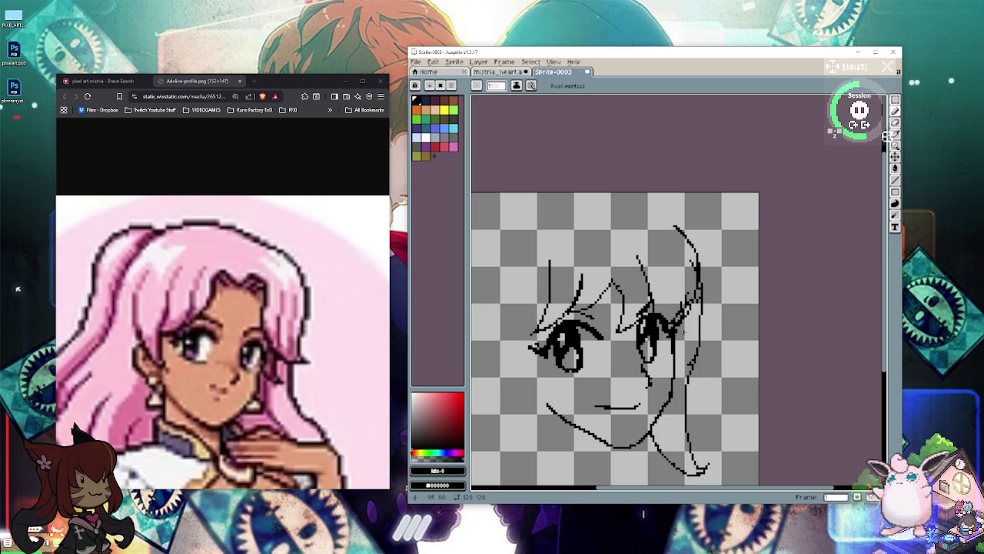
key("z")
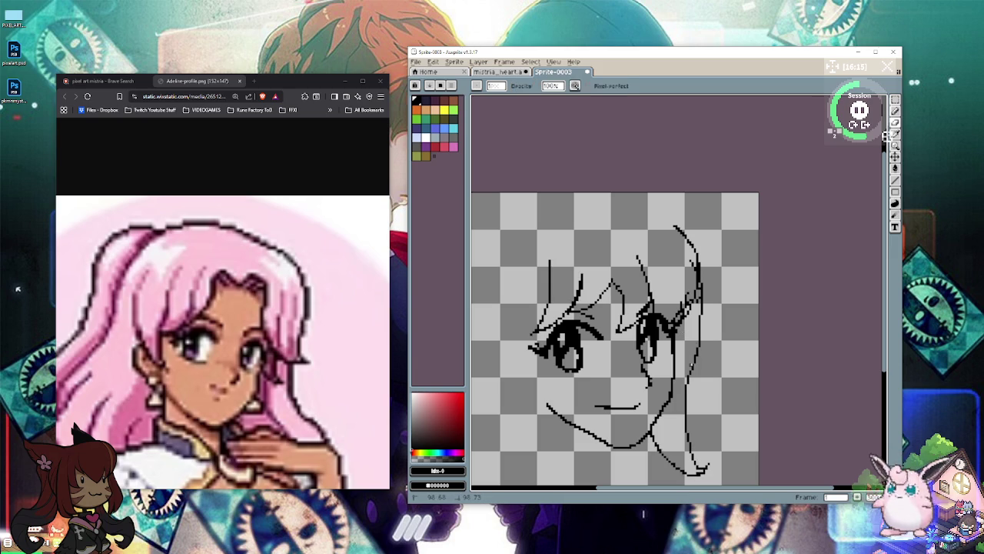
key("b")
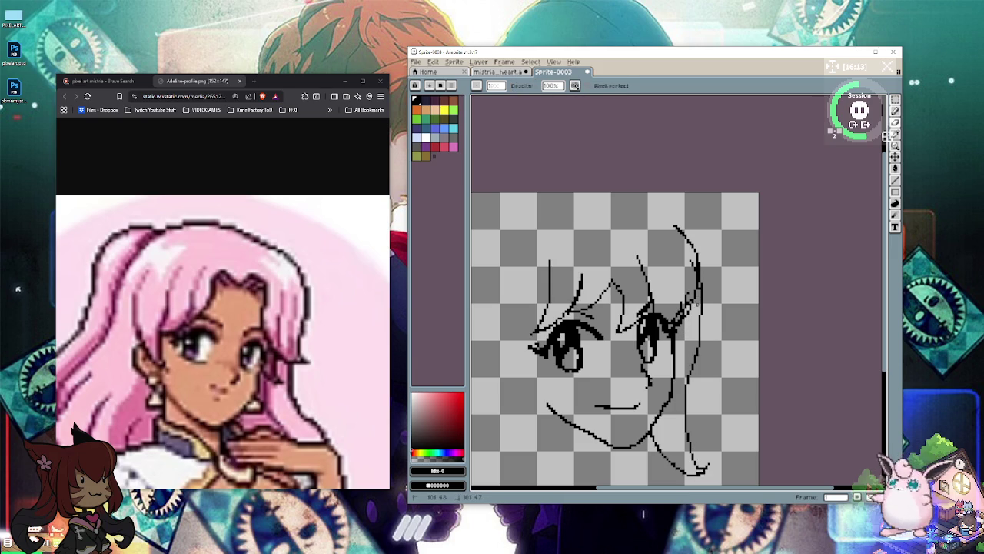
left_click_drag(695, 283, 700, 296)
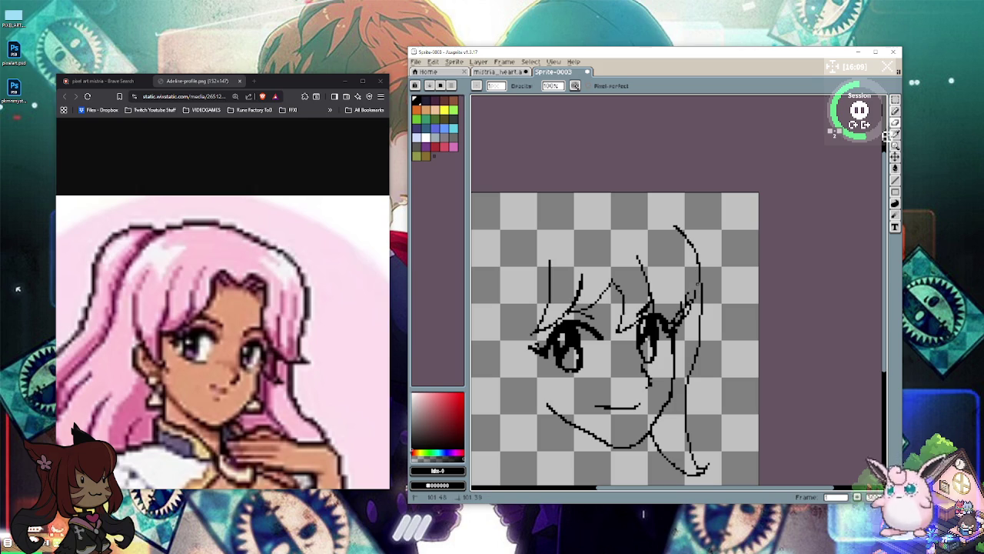
key("e")
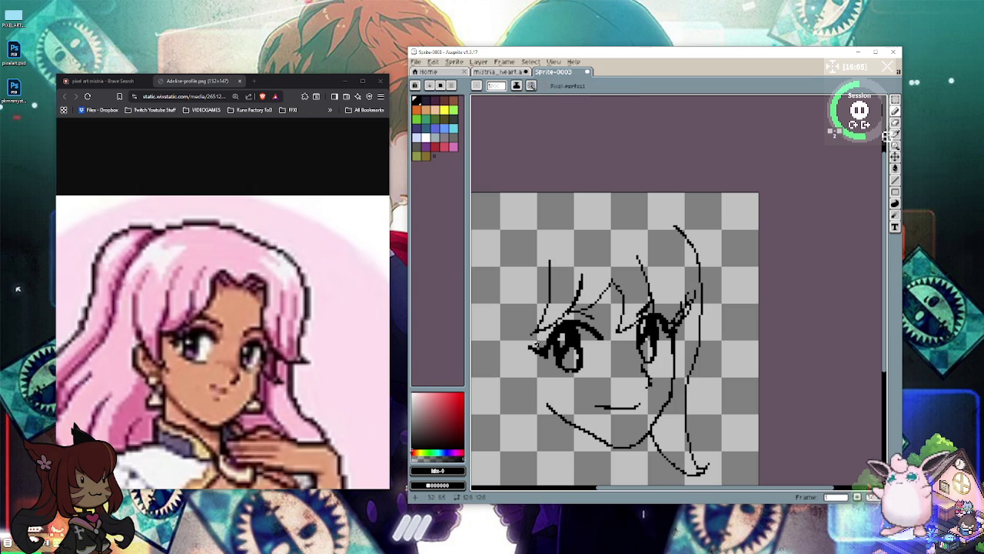
mouse_move(539, 358)
left_mouse_down()
mouse_move(551, 446)
mouse_move(599, 469)
mouse_move(492, 384)
mouse_move(500, 329)
left_mouse_up()
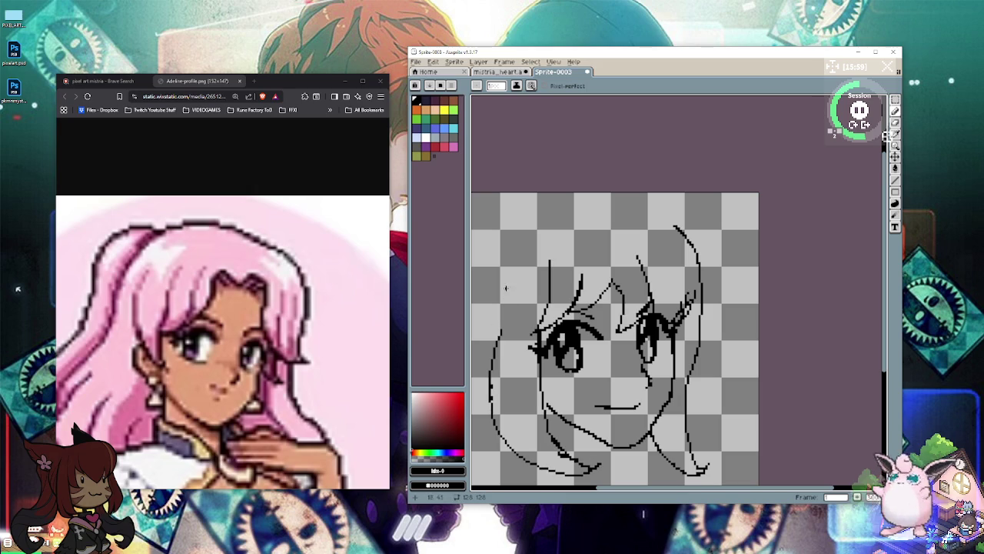
Step: Add a short hair strand on the left and erase the right part of the mouth line
left_click_drag(512, 271, 510, 297)
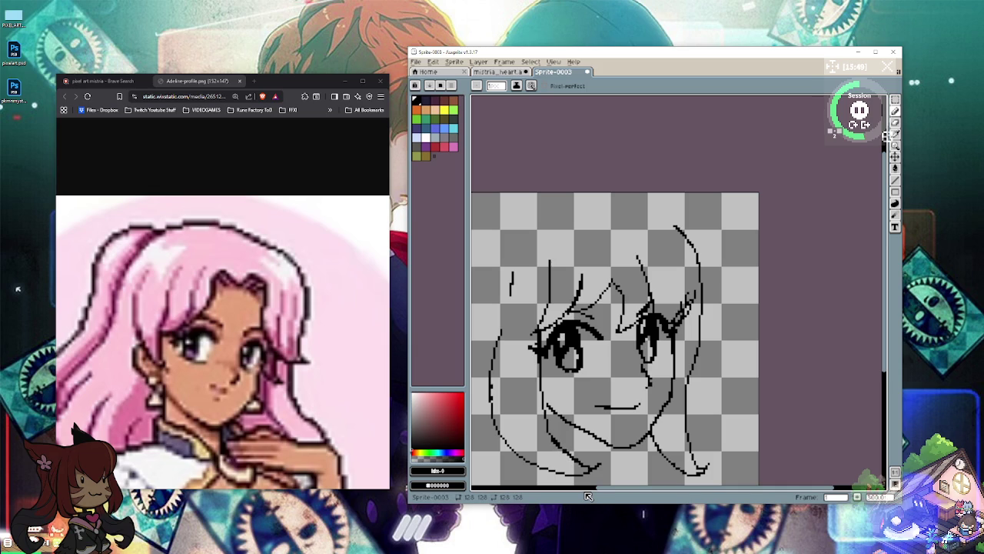
key("e")
mouse_move(604, 405)
left_mouse_down()
mouse_move(640, 406)
mouse_move(599, 401)
mouse_move(631, 414)
mouse_move(631, 402)
left_mouse_up()
key("b")
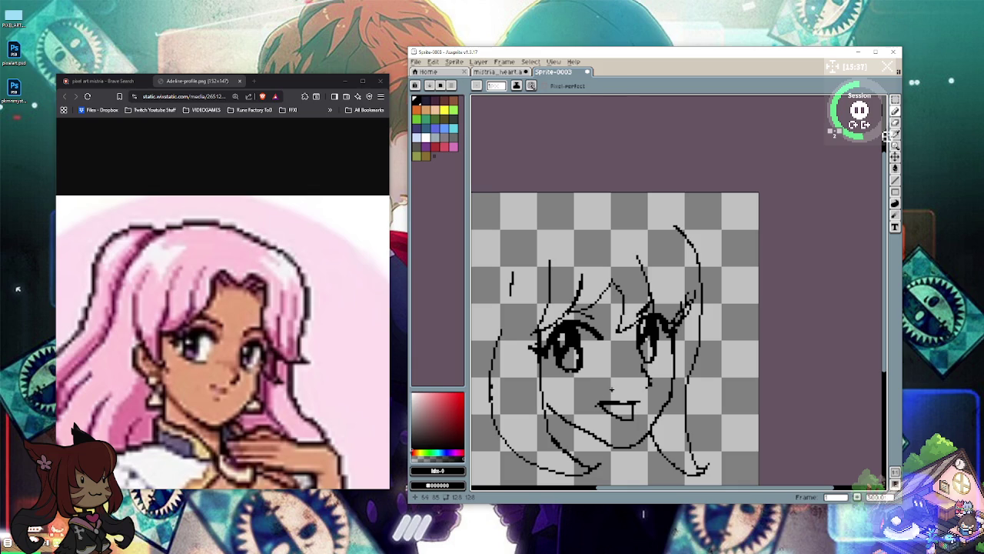
Step: Redraw the mouth as an open smile with dark pixels at its right end
key("e")
left_click_drag(598, 403, 636, 400)
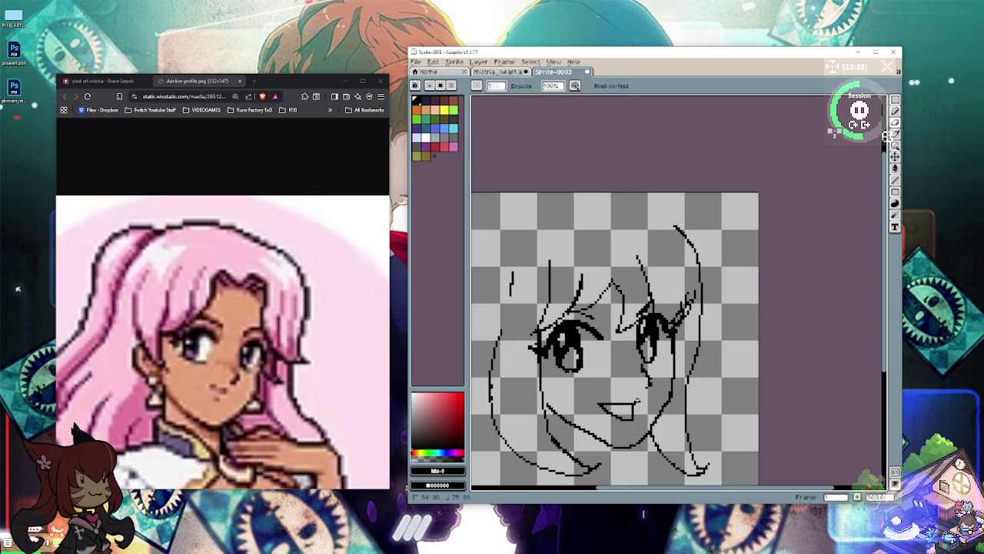
key("b")
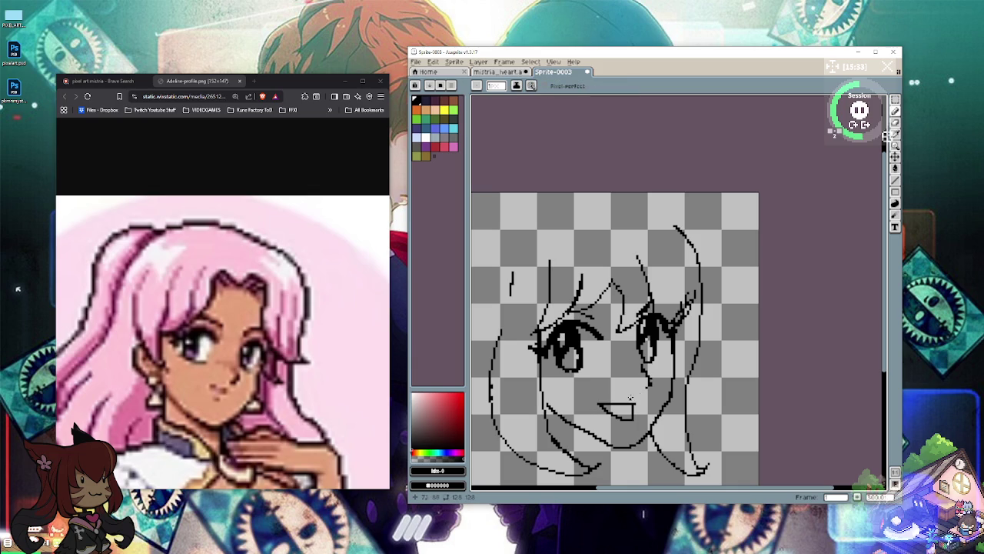
left_click(638, 401)
left_click_drag(638, 403, 636, 409)
left_click_drag(632, 402, 616, 404)
Step: Shift the face drawing slightly right with the Move tool, zooming out and back in around it
scroll(521, 132, "down", 2)
scroll(531, 134, "down", 1)
scroll(536, 286, "up", 1)
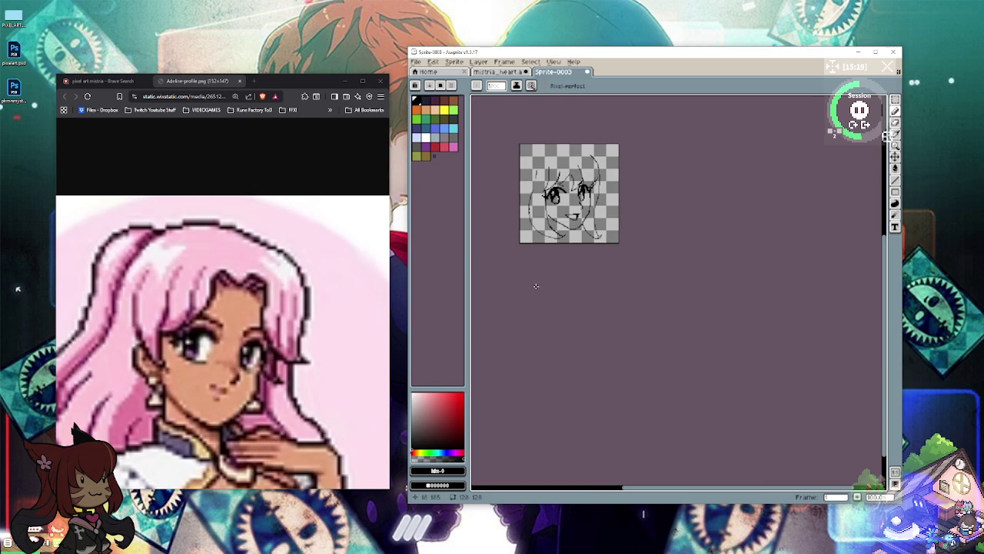
scroll(536, 286, "up", 2)
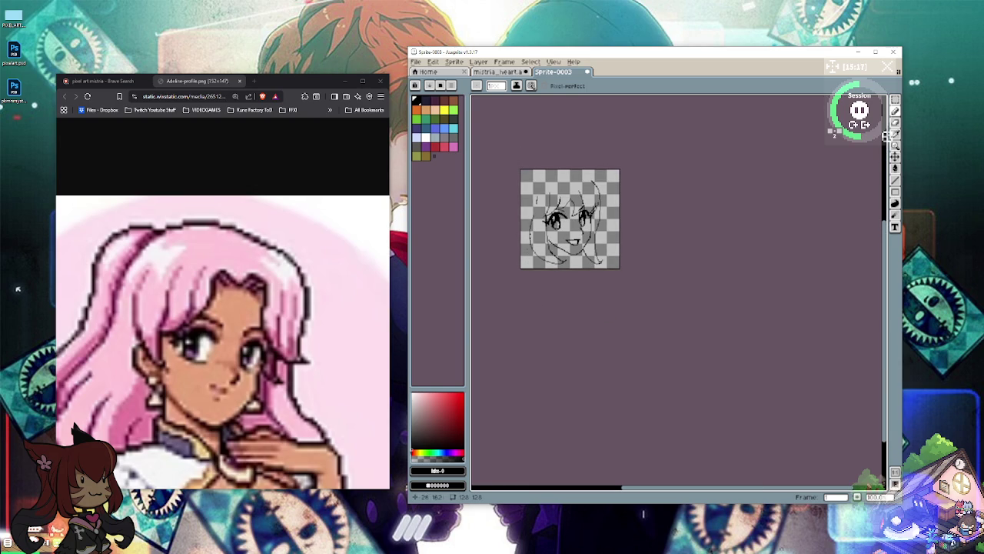
left_click(895, 157)
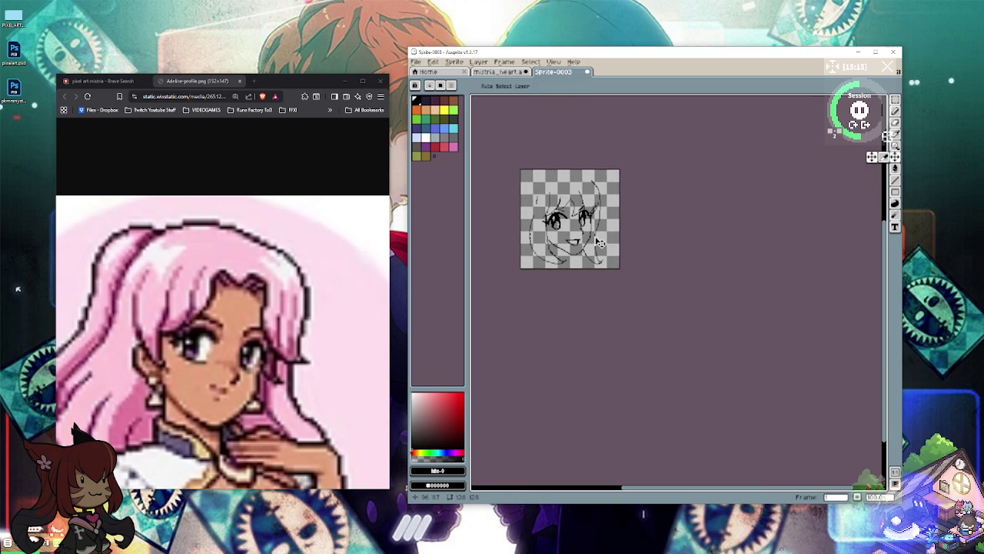
mouse_move(596, 238)
left_mouse_down()
mouse_move(611, 238)
mouse_move(601, 239)
mouse_move(597, 218)
left_mouse_up()
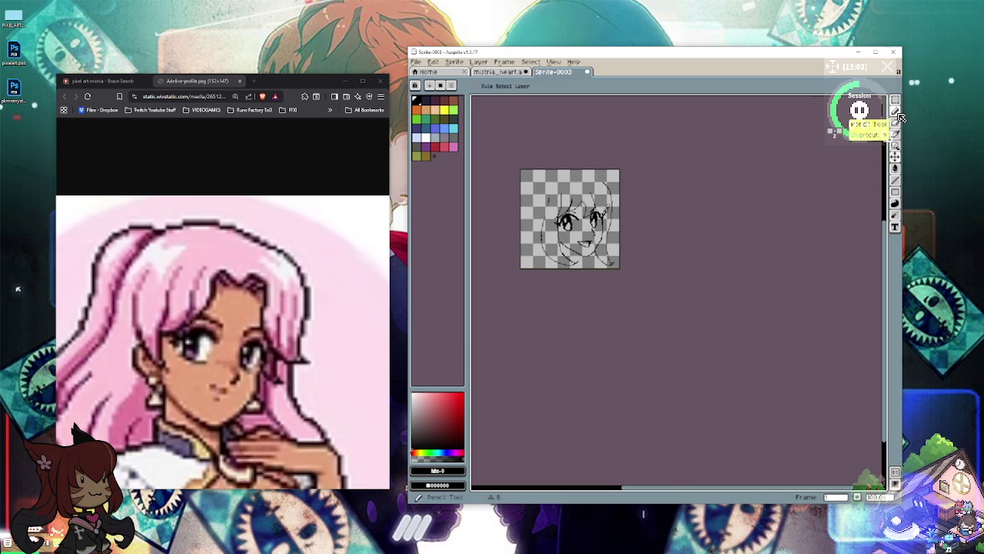
left_click(895, 124)
scroll(505, 230, "up", 2)
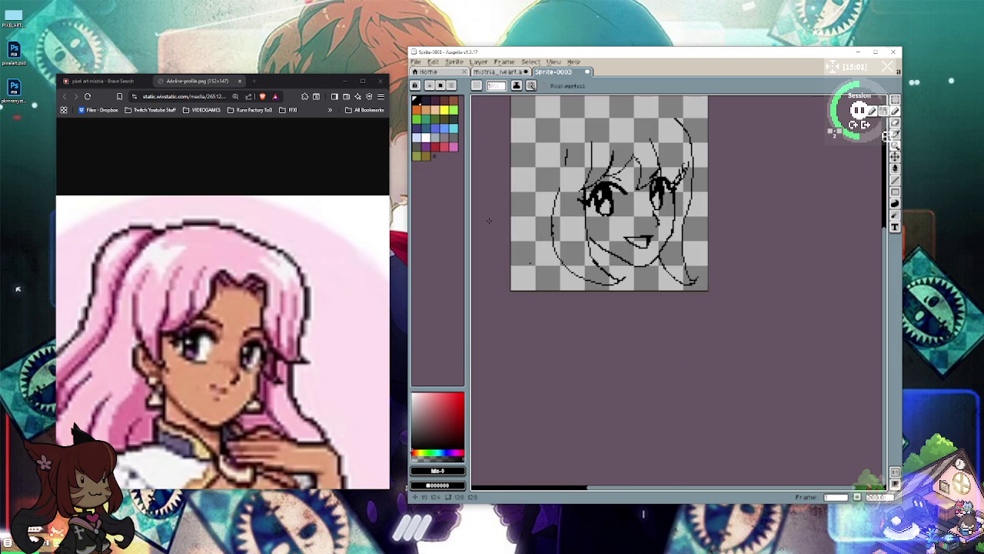
scroll(526, 230, "up", 3)
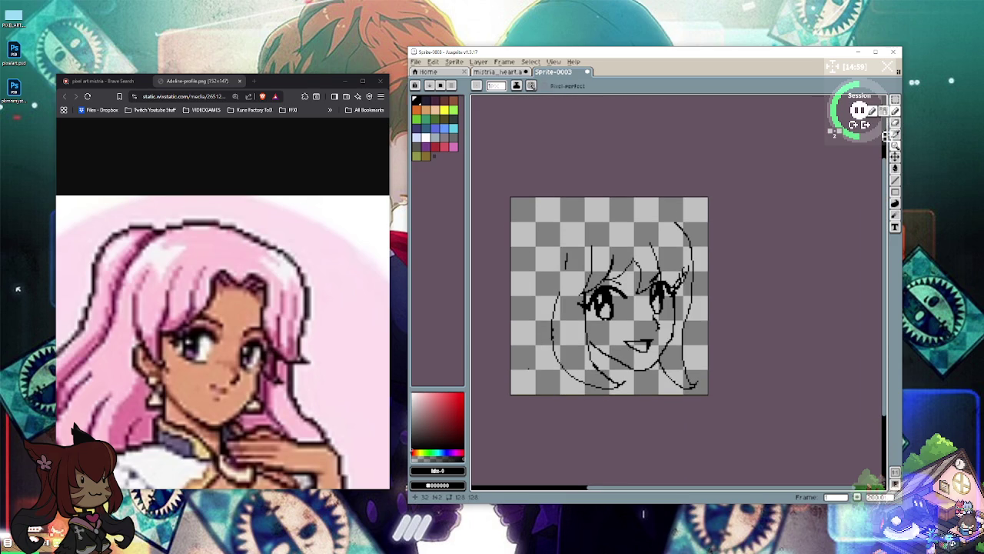
scroll(527, 371, "up", 1)
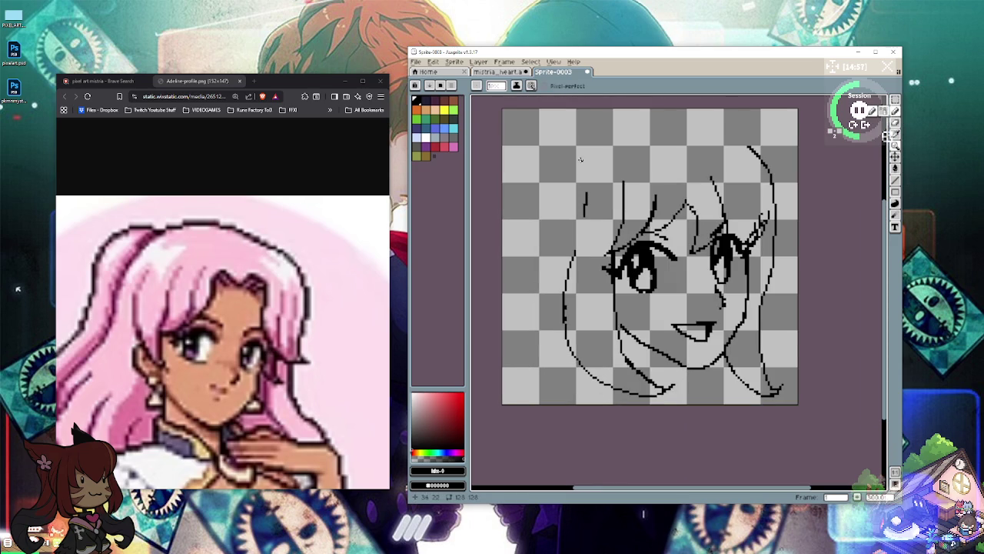
Step: Draw the curved top-of-head line and upper-left hair outline, erasing stray pixels
left_click_drag(555, 151, 746, 146)
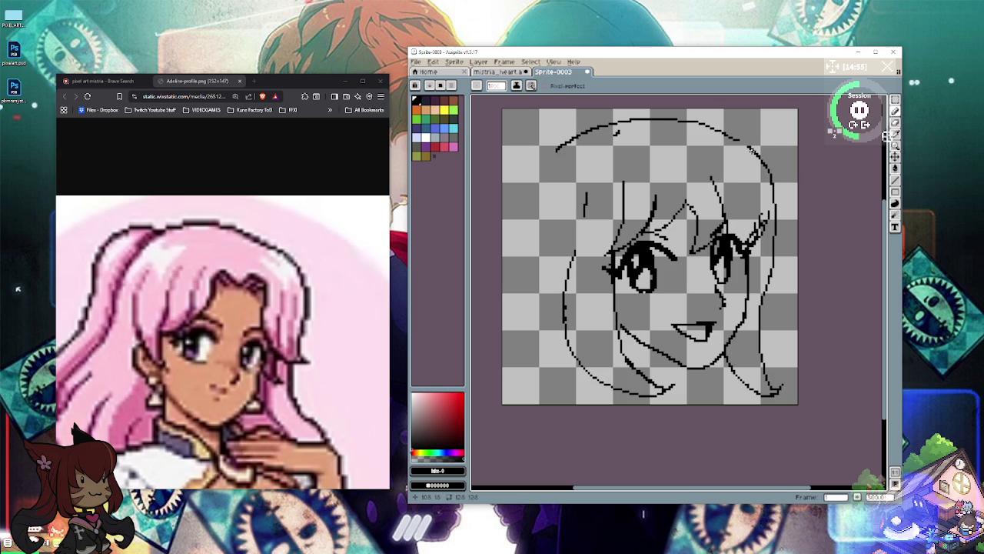
left_click_drag(616, 132, 550, 261)
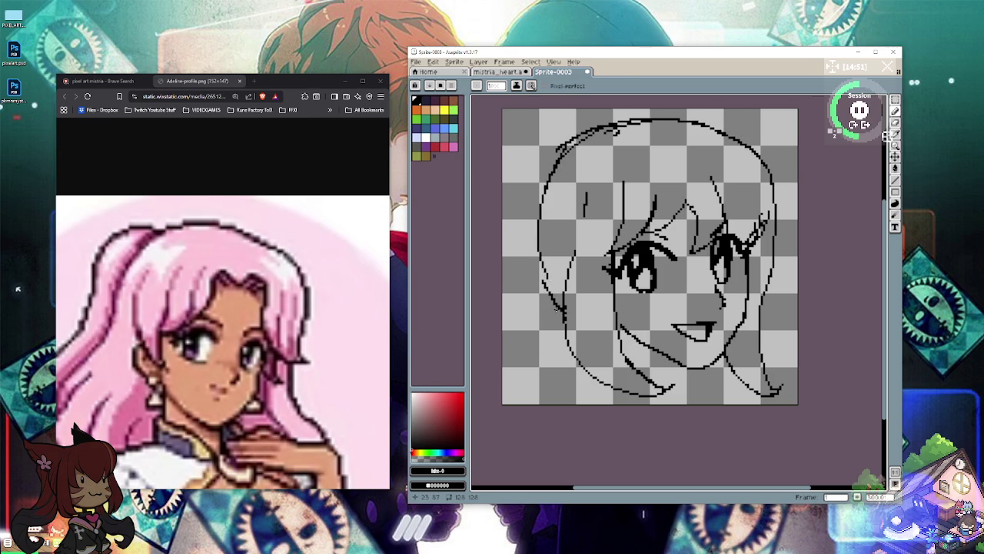
key("e")
left_click_drag(623, 134, 640, 125)
left_click_drag(575, 138, 561, 153)
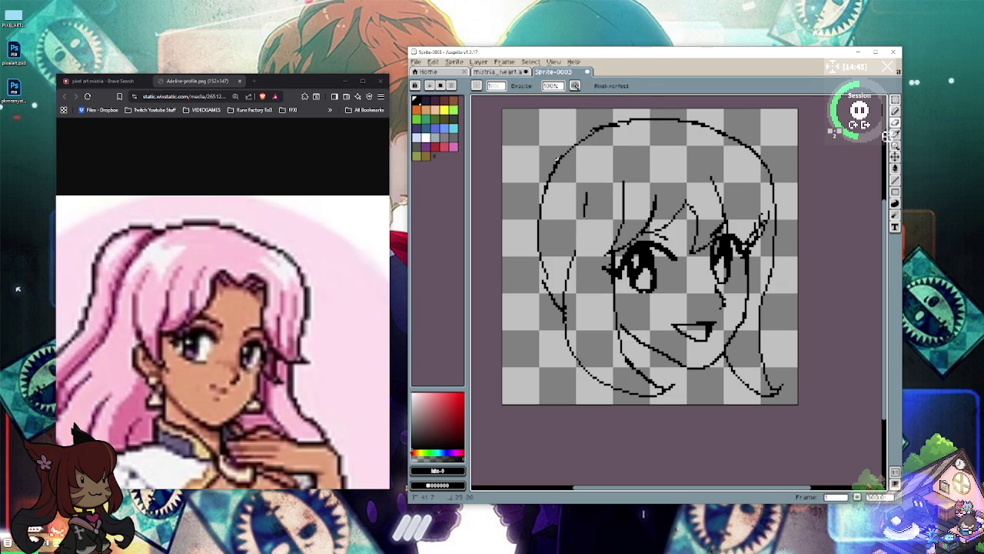
key("b")
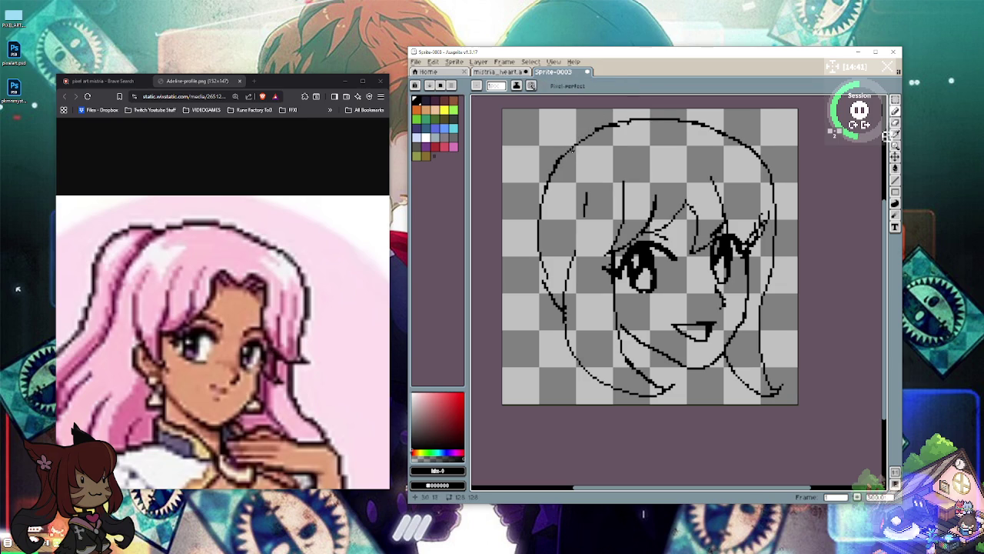
Step: Draw the long hair lines down the left side and clean up the left hair outline
left_click_drag(576, 154, 503, 117)
mouse_move(582, 177)
left_mouse_down()
mouse_move(540, 291)
mouse_move(502, 345)
left_mouse_up()
mouse_move(525, 314)
left_mouse_down()
mouse_move(554, 355)
mouse_move(547, 403)
mouse_move(564, 392)
mouse_move(570, 401)
left_mouse_up()
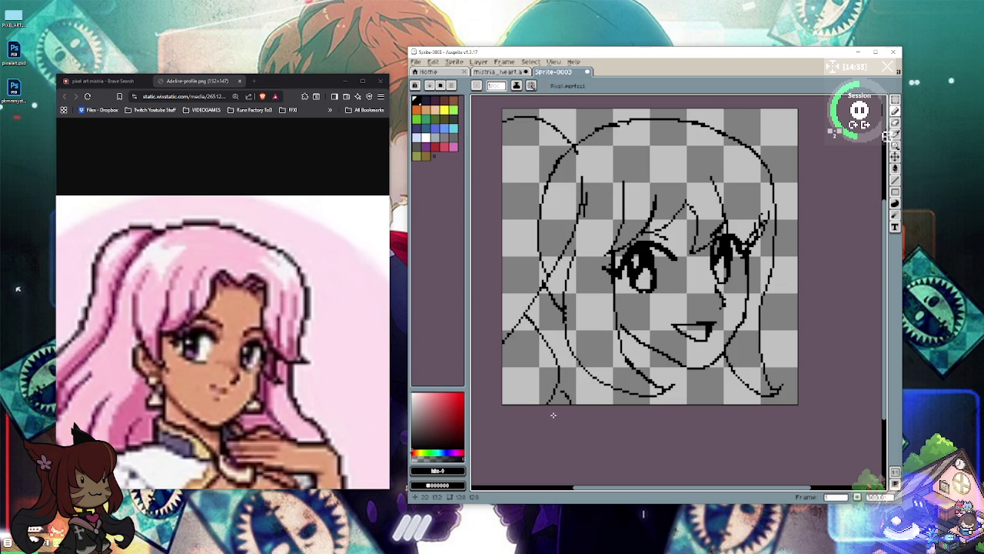
key("b")
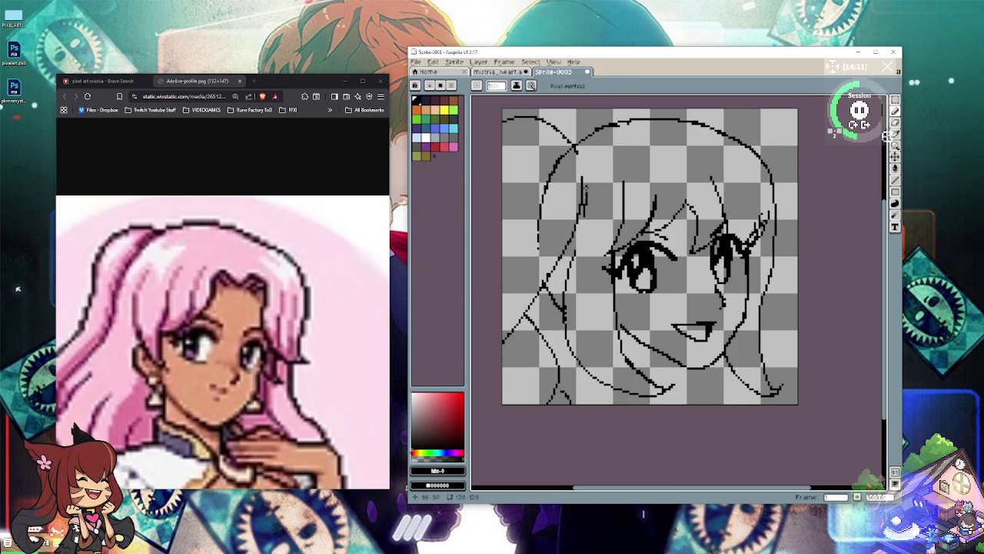
left_click_drag(551, 182, 538, 241)
left_click_drag(545, 206, 538, 223)
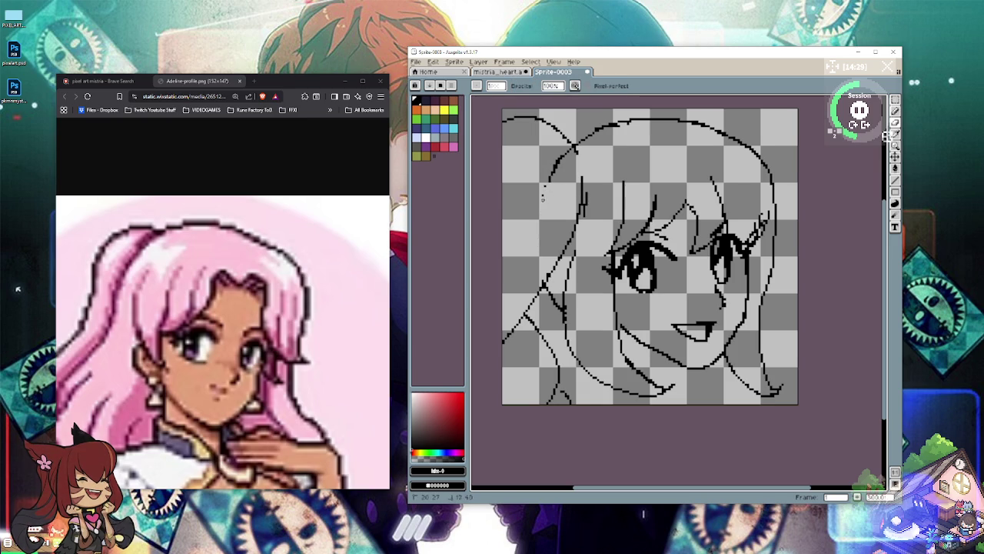
mouse_move(555, 165)
left_mouse_down()
mouse_move(553, 173)
mouse_move(557, 165)
left_mouse_up()
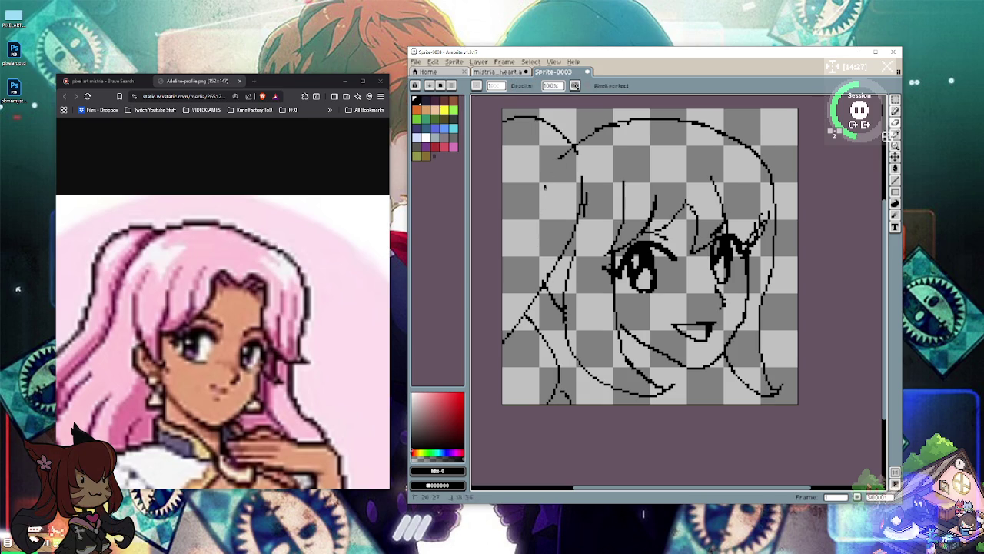
key("b")
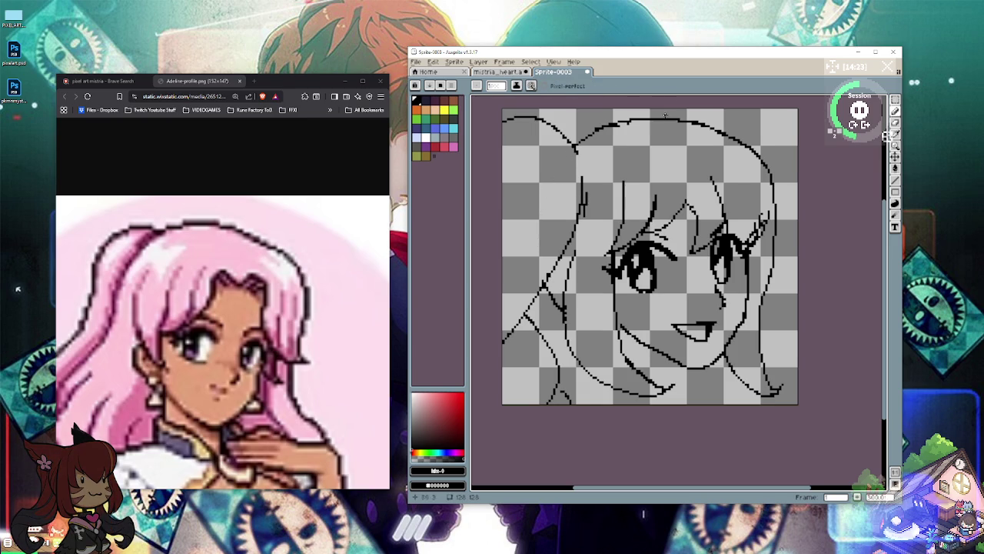
Step: Draw the top-right and right-side hair edges, then the lower jaw and neck lines
left_click_drag(665, 115, 678, 110)
left_click_drag(761, 111, 797, 134)
mouse_move(798, 213)
left_mouse_down()
mouse_move(768, 285)
mouse_move(797, 329)
left_mouse_up()
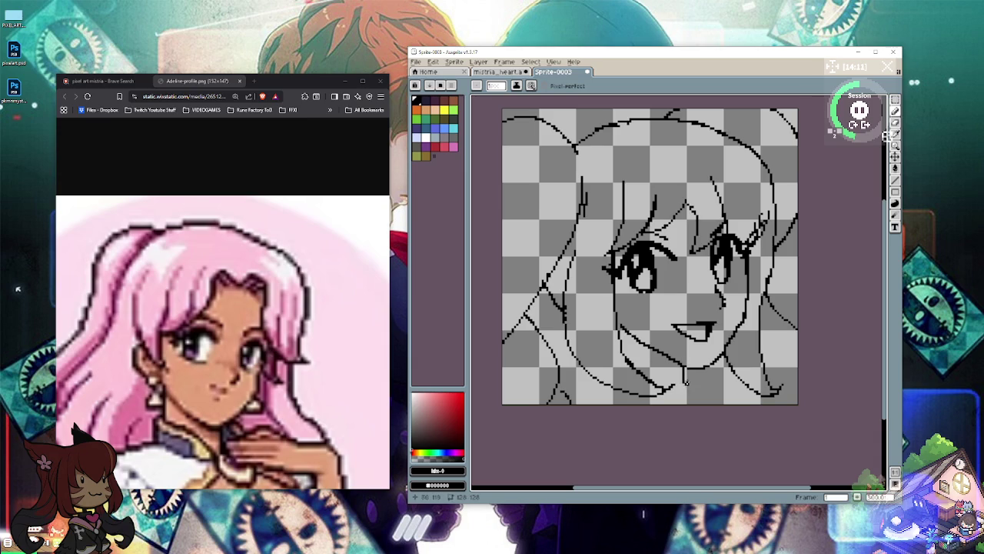
left_click_drag(590, 377, 562, 388)
left_click_drag(682, 381, 757, 393)
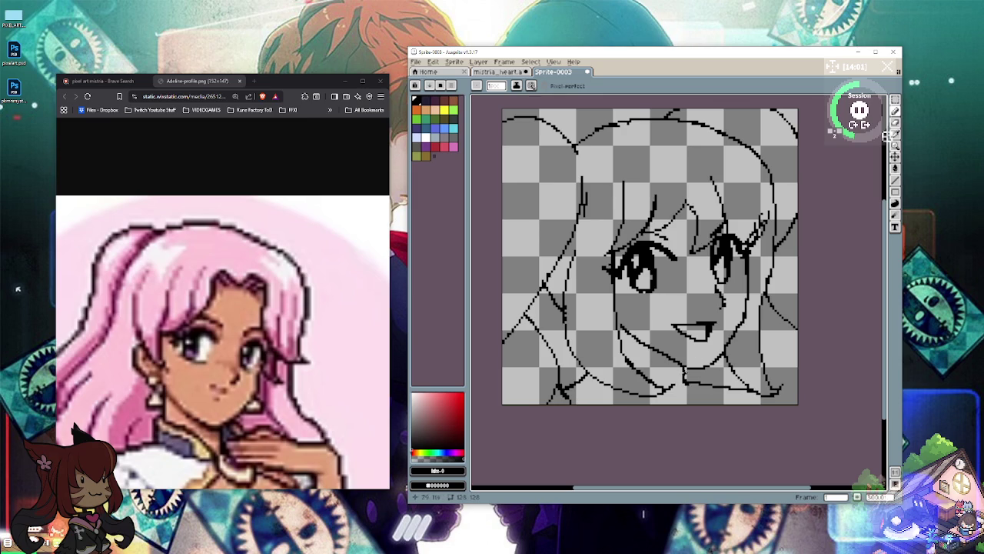
mouse_move(632, 366)
left_mouse_down()
mouse_move(688, 376)
mouse_move(668, 398)
mouse_move(644, 399)
left_mouse_up()
mouse_move(585, 377)
left_mouse_down()
mouse_move(607, 405)
mouse_move(641, 399)
mouse_move(622, 392)
mouse_move(670, 403)
mouse_move(686, 392)
mouse_move(662, 396)
left_mouse_up()
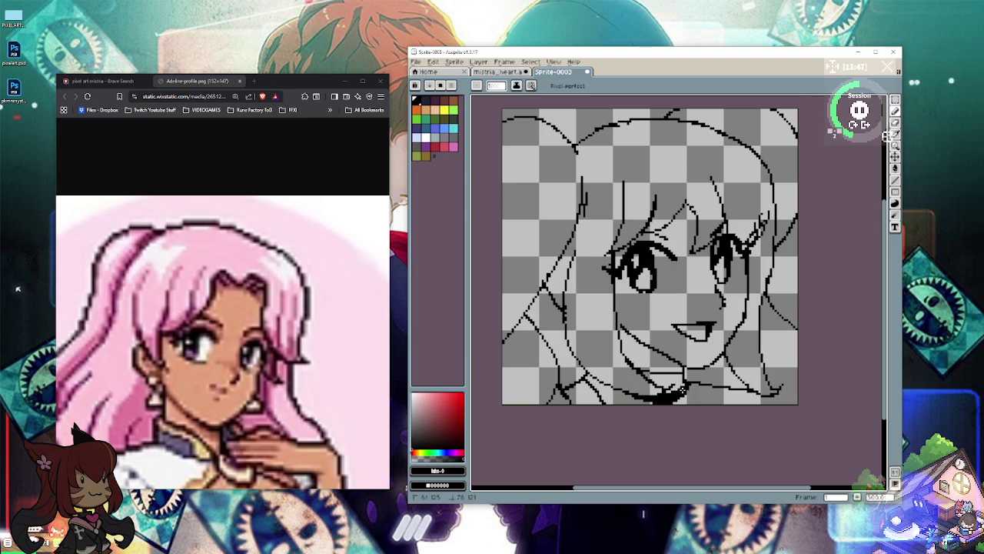
Step: Darken a solid shadow under the chin and extend the lower-right hair line to the right
mouse_move(669, 392)
left_mouse_down()
mouse_move(680, 383)
mouse_move(646, 372)
mouse_move(680, 374)
left_mouse_up()
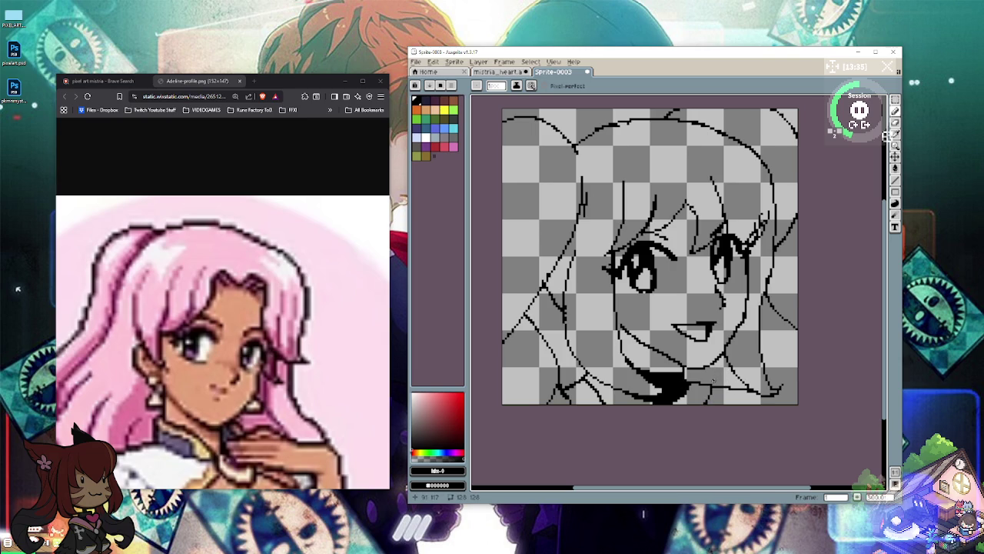
left_click_drag(708, 385, 735, 382)
key("b")
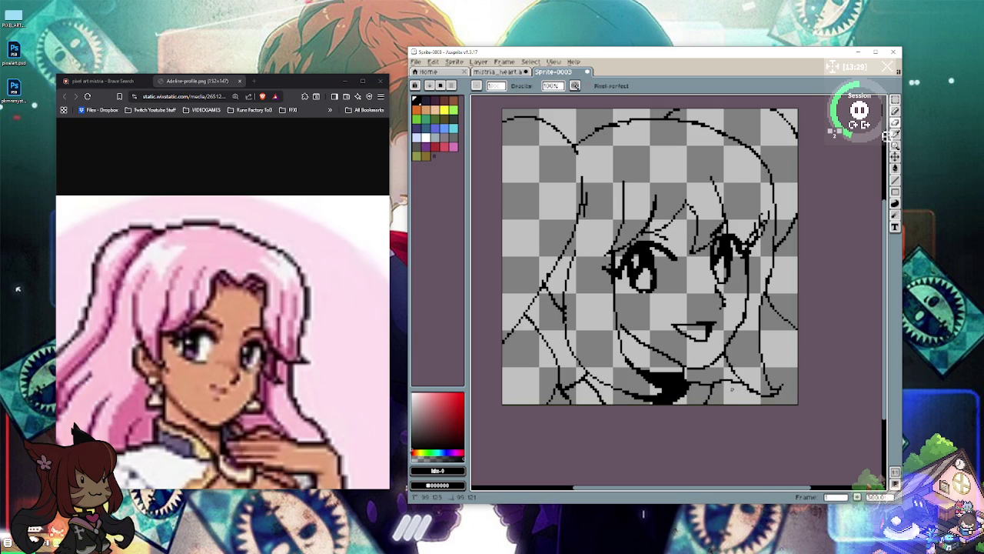
key("e")
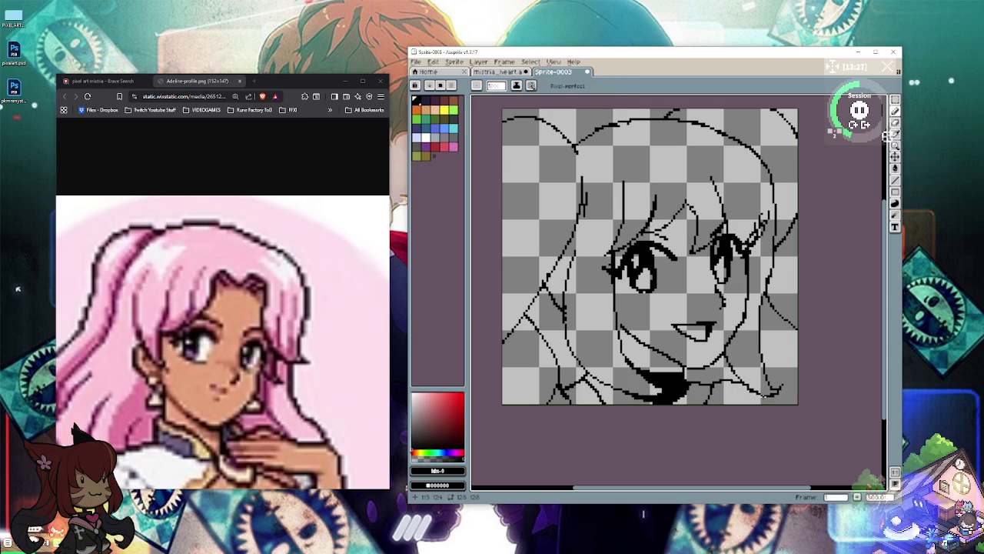
left_click_drag(767, 380, 796, 384)
key("z")
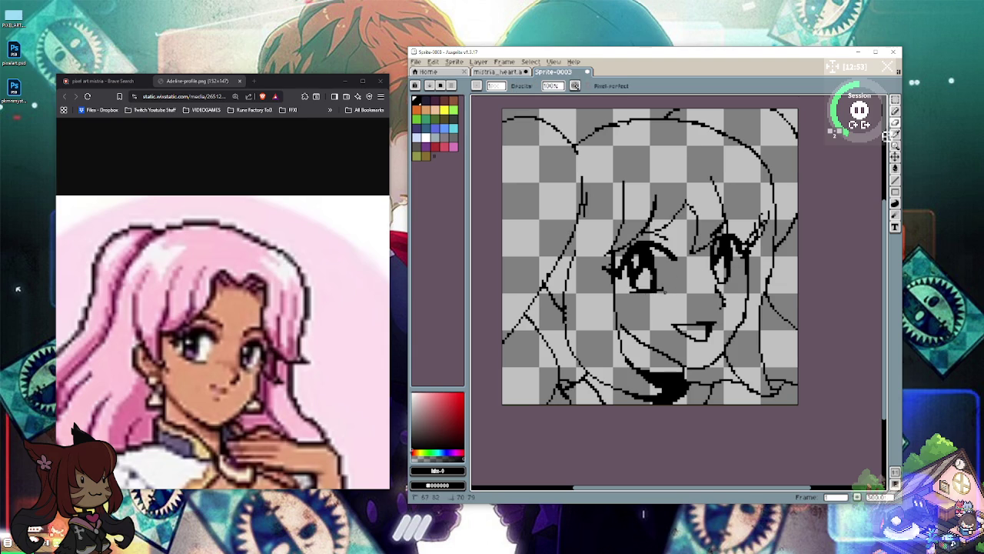
key("h")
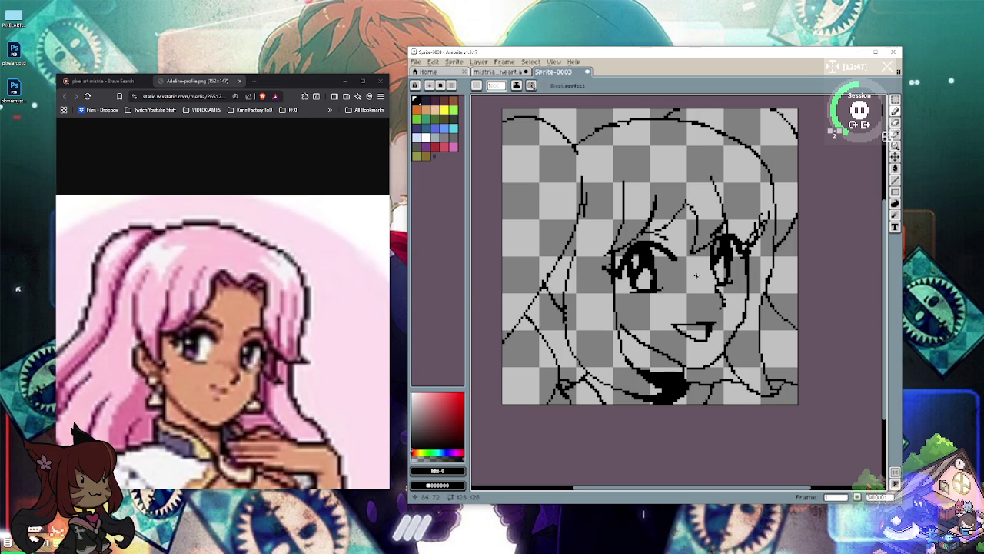
scroll(696, 275, "down", 1)
scroll(696, 275, "down", 1)
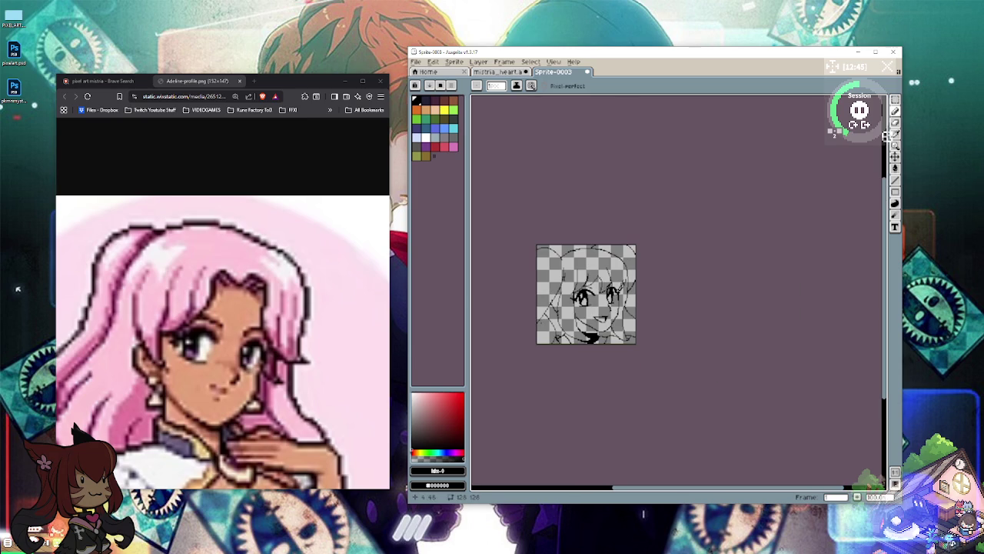
scroll(546, 331, "down", 1)
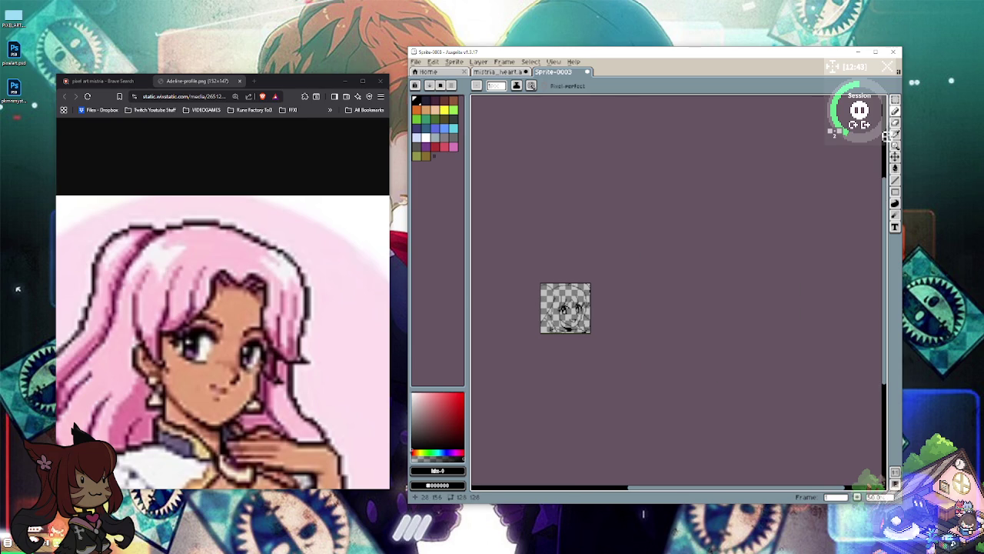
scroll(543, 319, "up", 1)
scroll(545, 317, "up", 1)
scroll(544, 317, "down", 1)
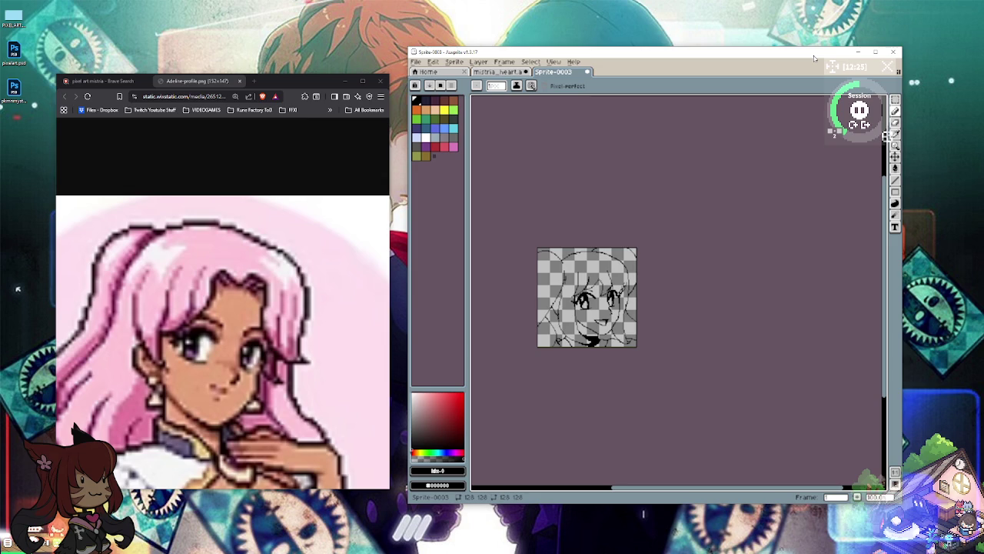
scroll(538, 319, "up", 1)
scroll(538, 319, "up", 1)
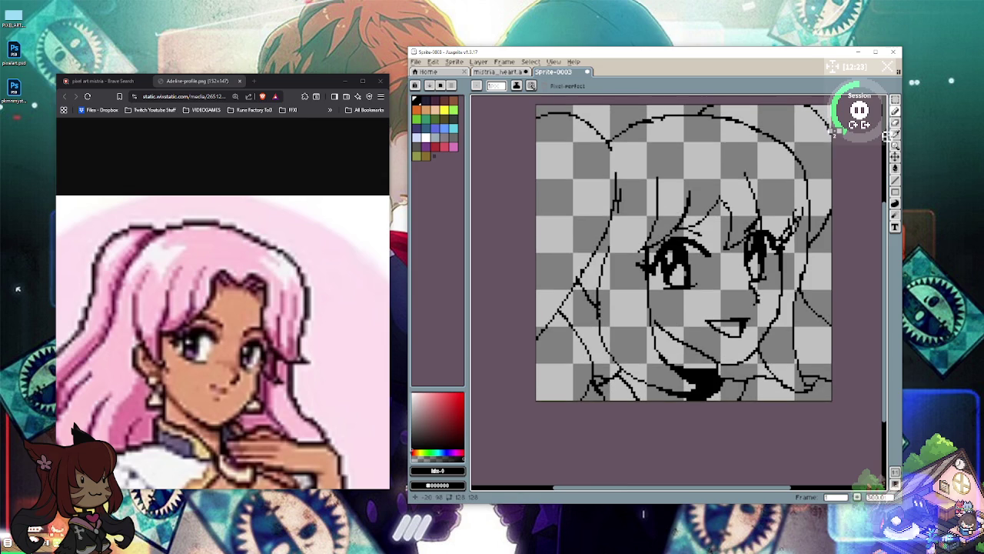
Step: Draw new hair strands: a hooked diagonal line at top-left, a curved left-edge line, and a short top-right strand
left_click_drag(626, 154, 565, 105)
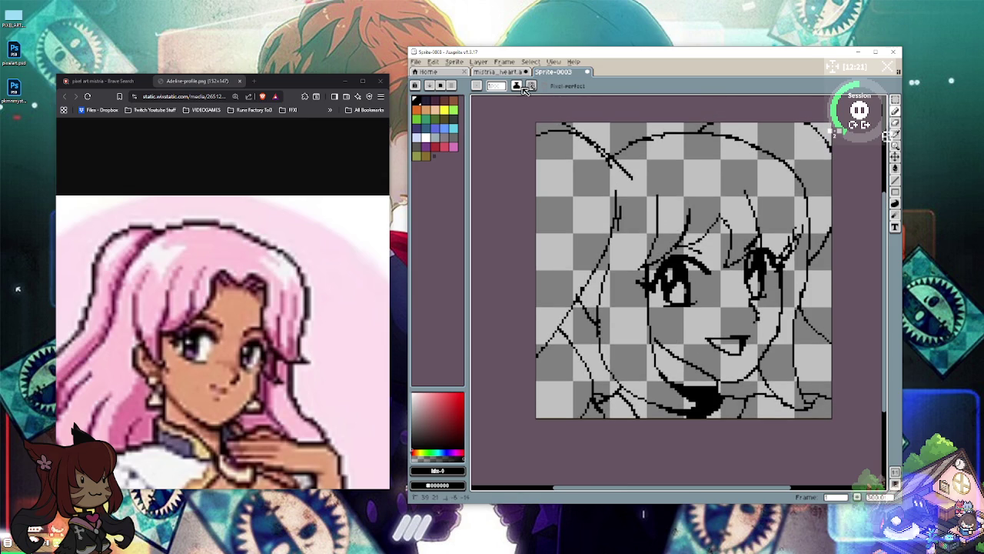
left_click_drag(598, 260, 537, 171)
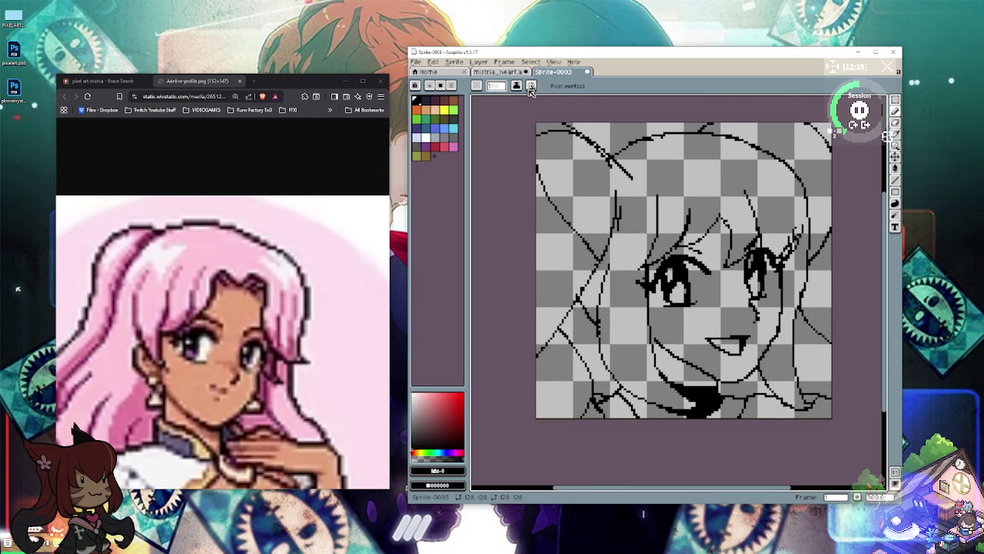
key("e")
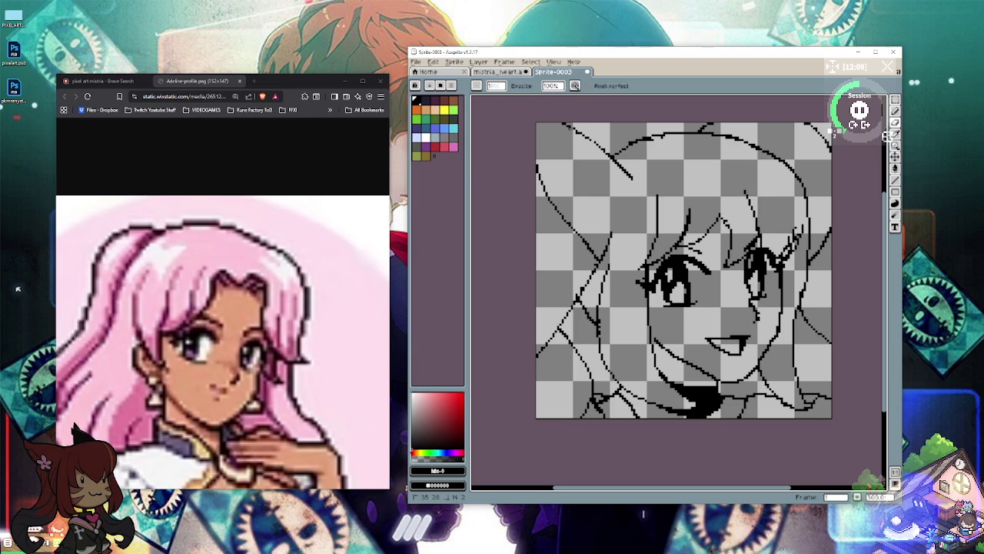
key("e")
left_click_drag(638, 163, 613, 217)
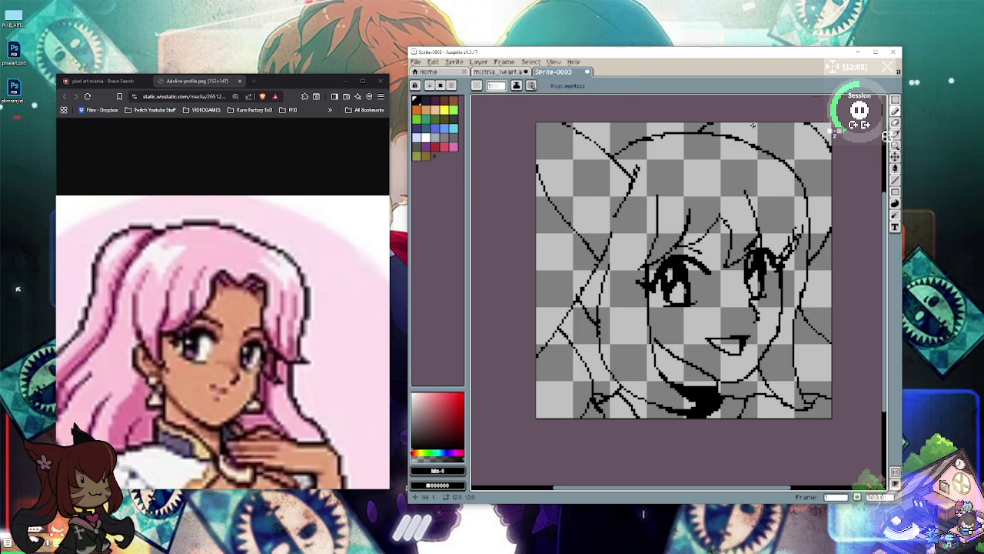
left_click_drag(795, 172, 803, 123)
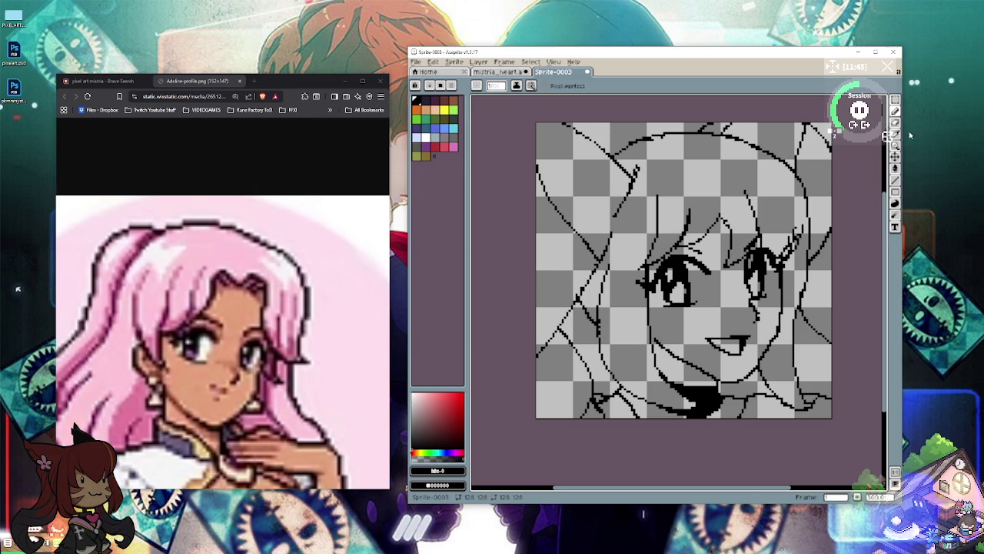
Step: Select the Paint Bucket and start from a palette colour shifted toward brown
left_click(895, 168)
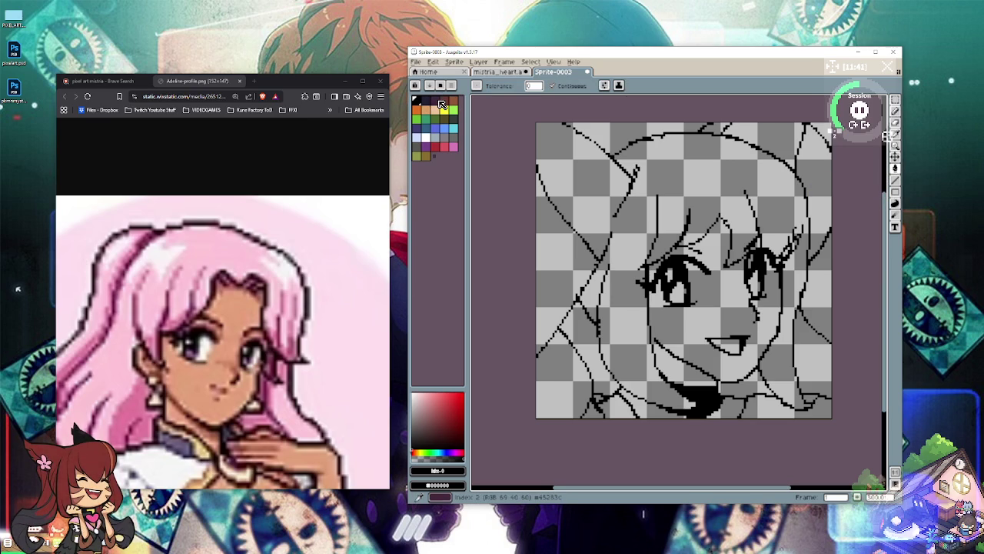
left_click(441, 105)
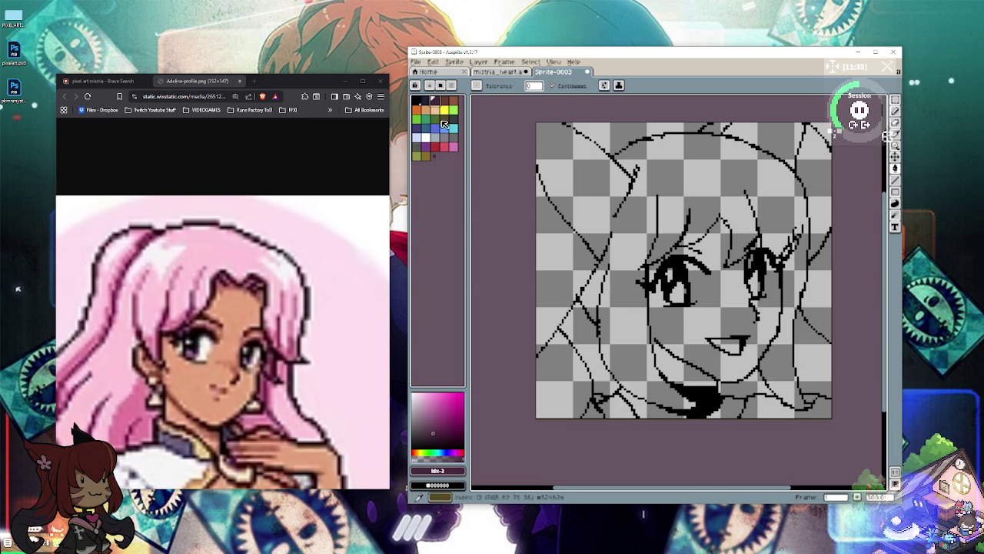
left_click_drag(432, 425, 443, 435)
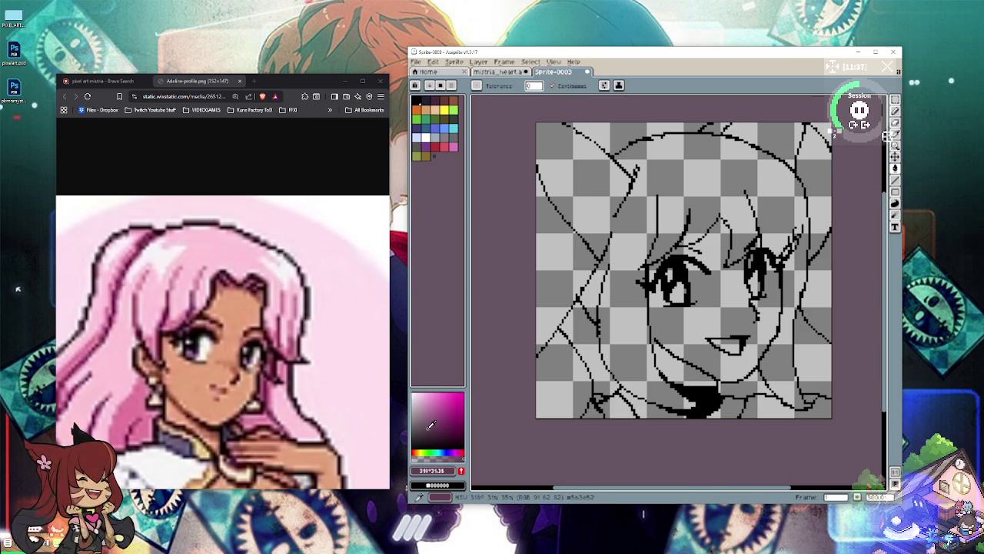
left_click(431, 452)
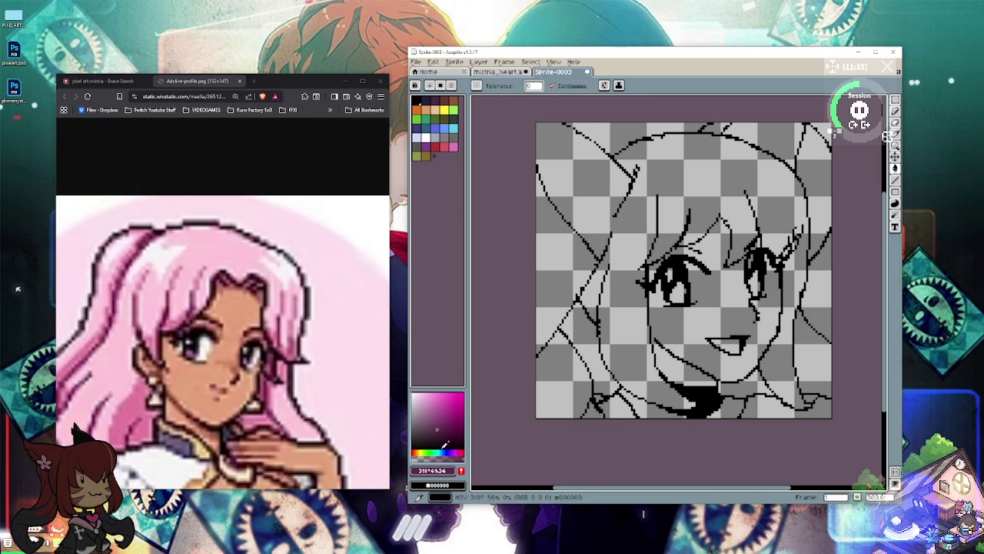
left_click(416, 452)
Step: Deepen it to a dark, saturated reddish brown and fill the main hair region
left_click(441, 422)
left_click_drag(440, 422, 441, 423)
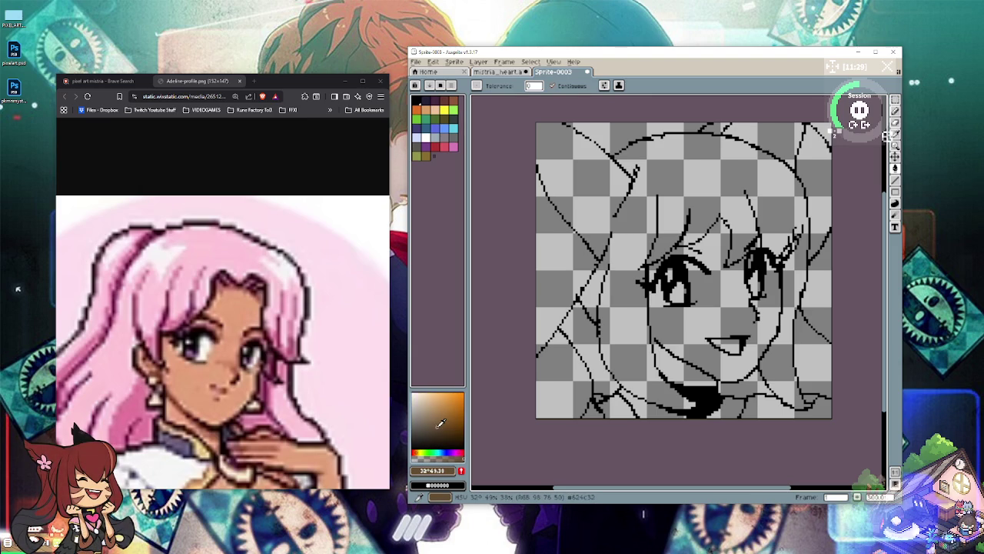
left_click_drag(441, 424, 452, 427)
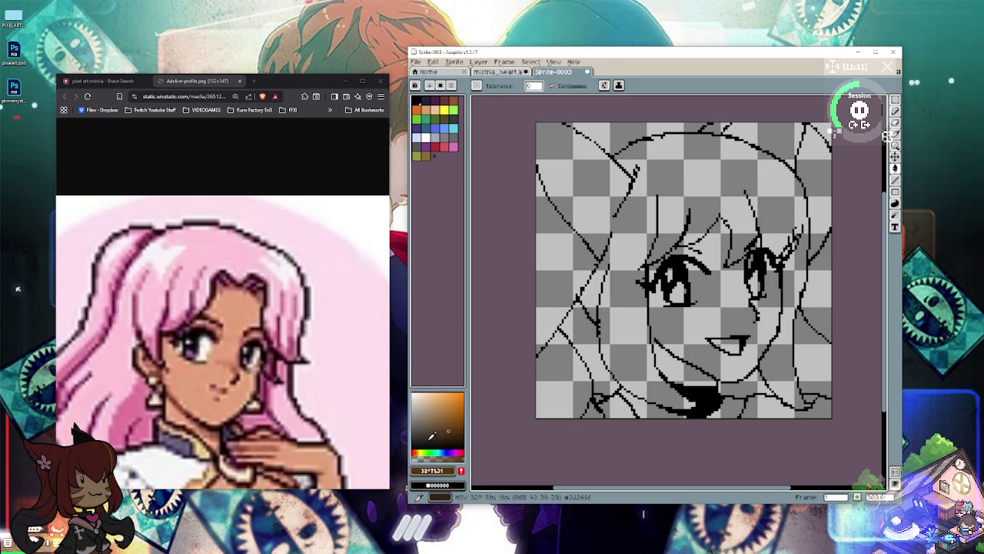
left_click(417, 450)
left_click_drag(452, 429, 455, 436)
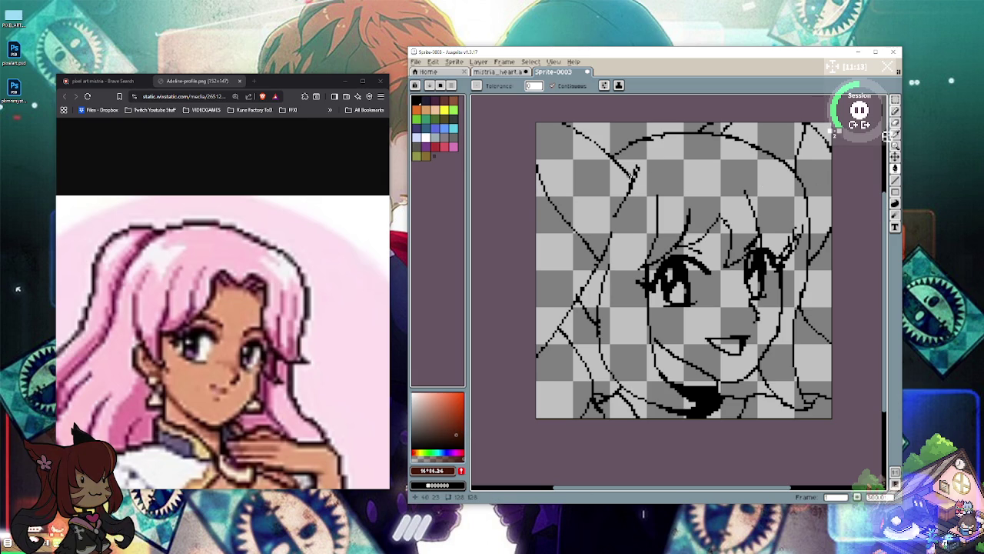
left_click(621, 180)
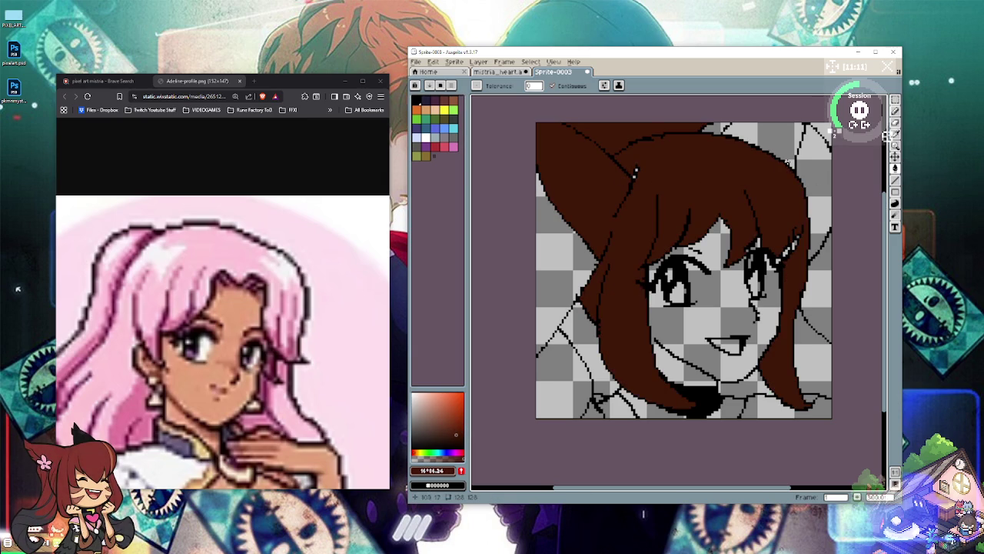
Step: Fill the right strip, top, left, lower-left and right-side hair areas and gaps with dark brown
left_click(815, 158)
left_click(778, 141)
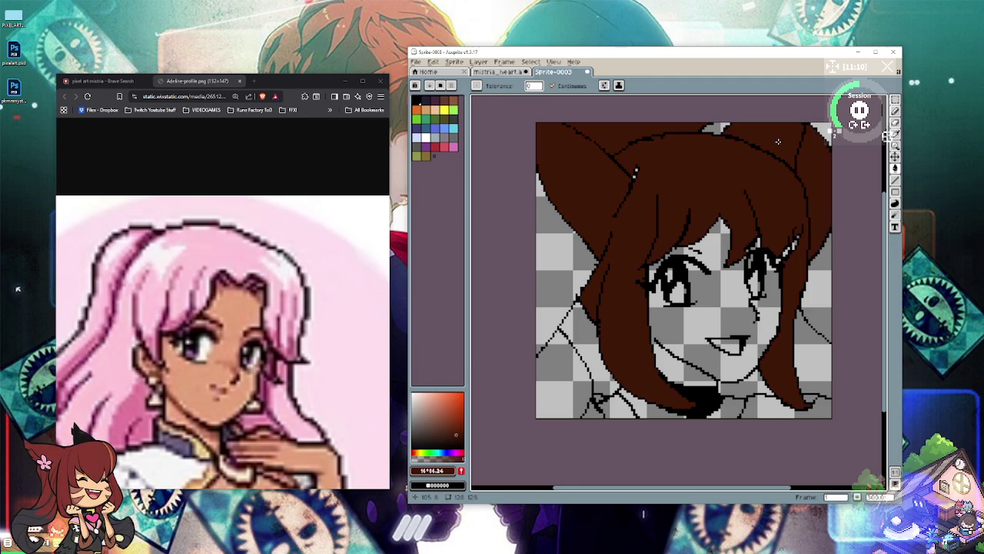
left_click(715, 128)
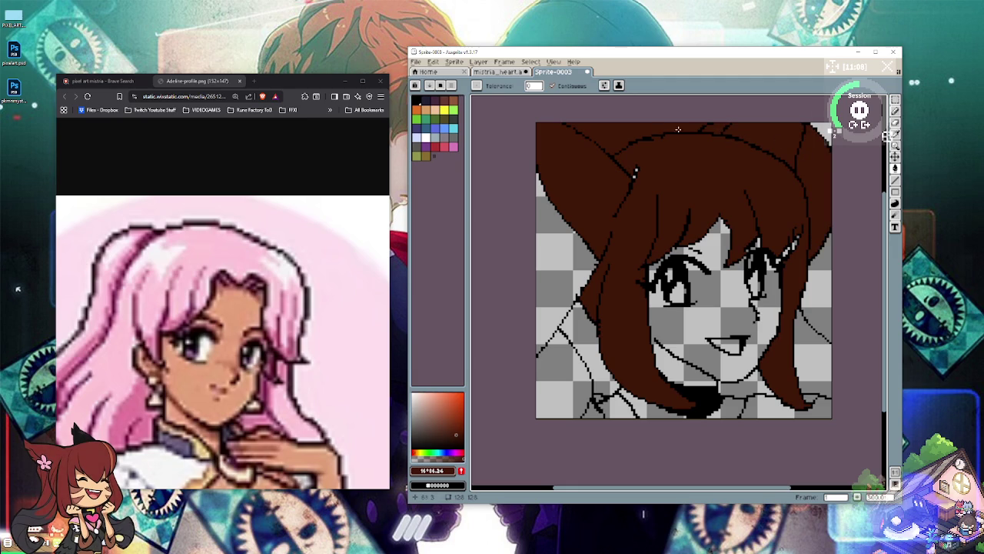
left_click(552, 254)
left_click(565, 369)
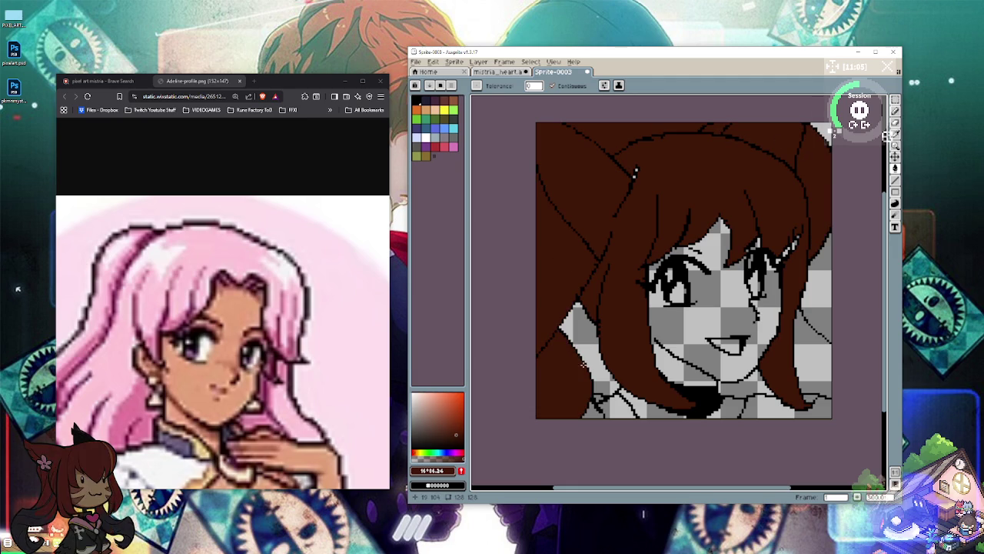
left_click(596, 412)
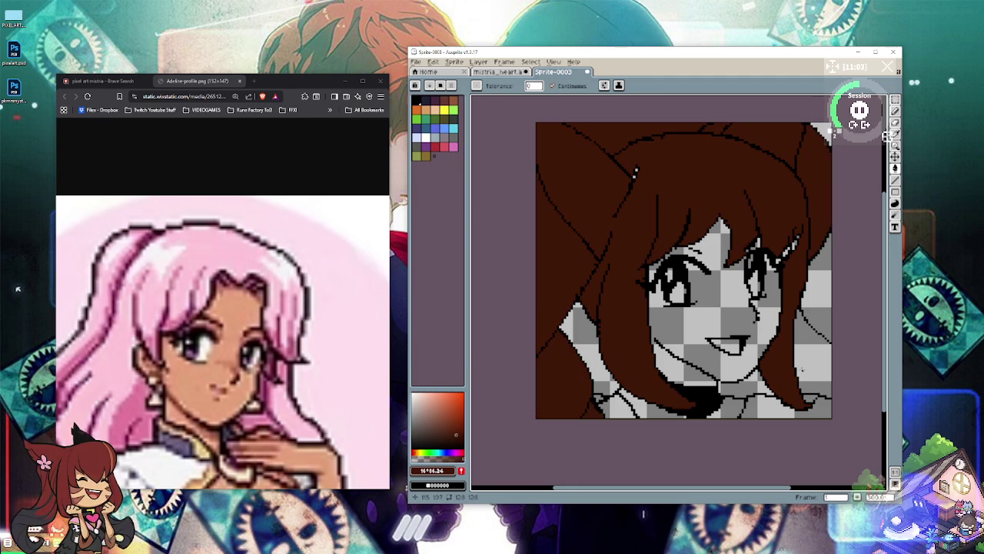
left_click(800, 372)
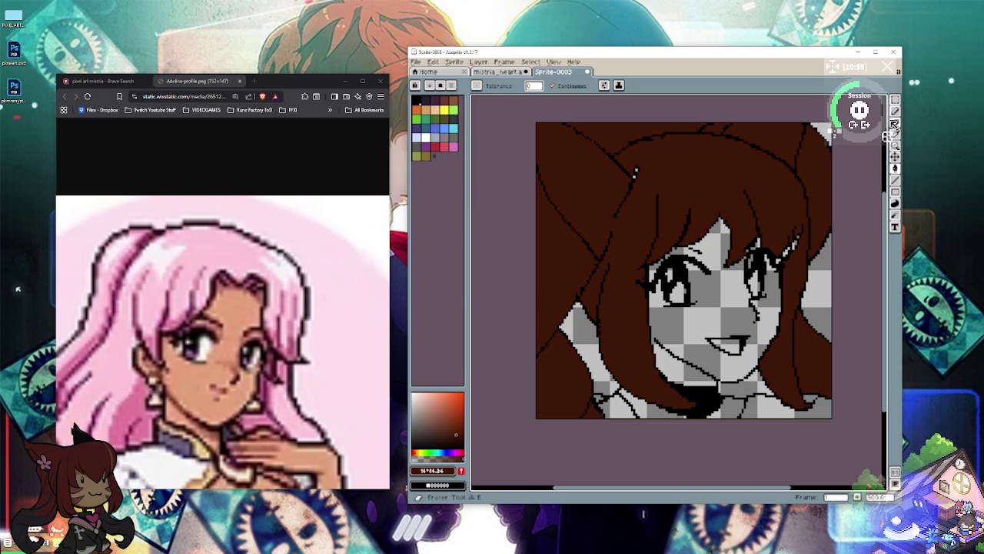
Step: Zoom in with the Pencil and cover the top of the hair highlight with dark pixels
left_click(895, 136)
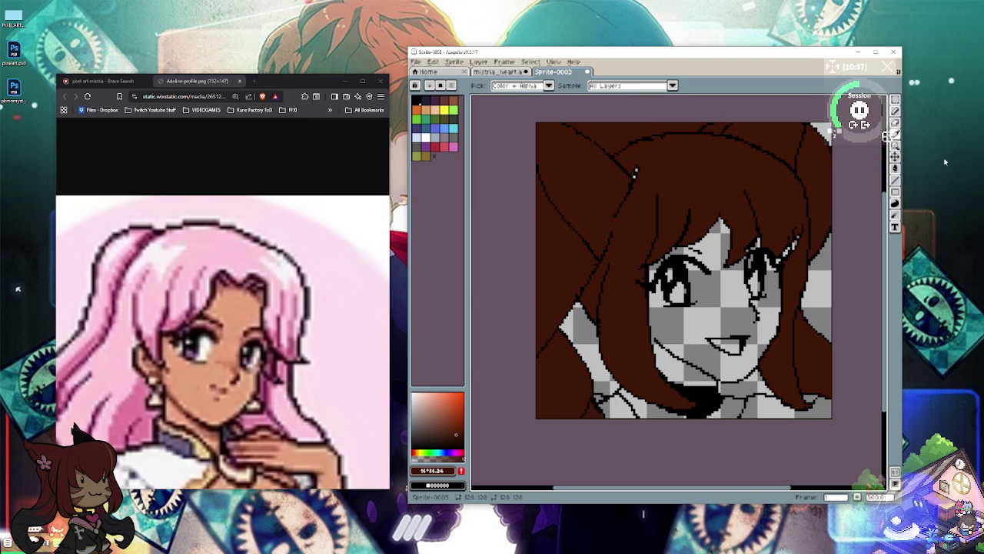
left_click(897, 110)
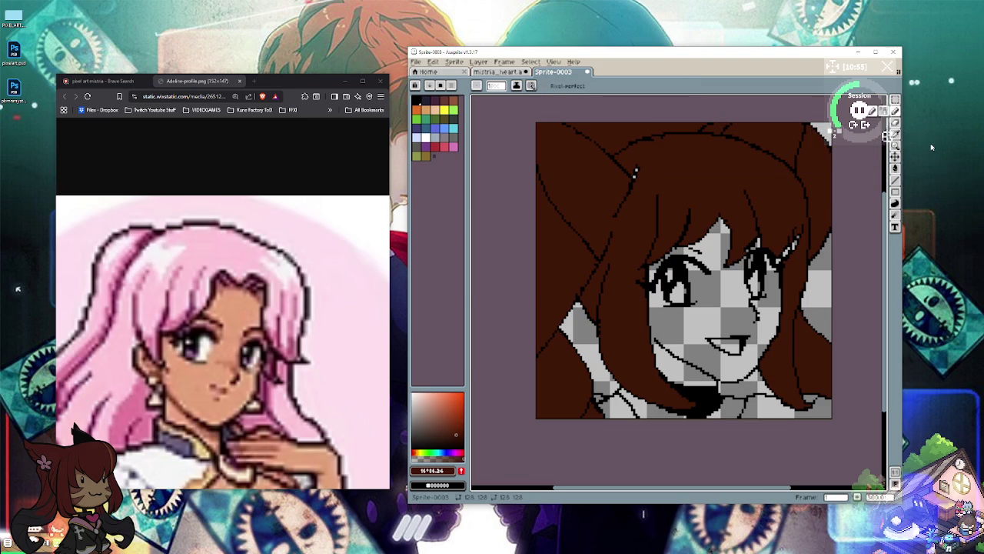
scroll(706, 315, "up", 3)
left_click(717, 174)
left_click_drag(694, 179, 689, 199)
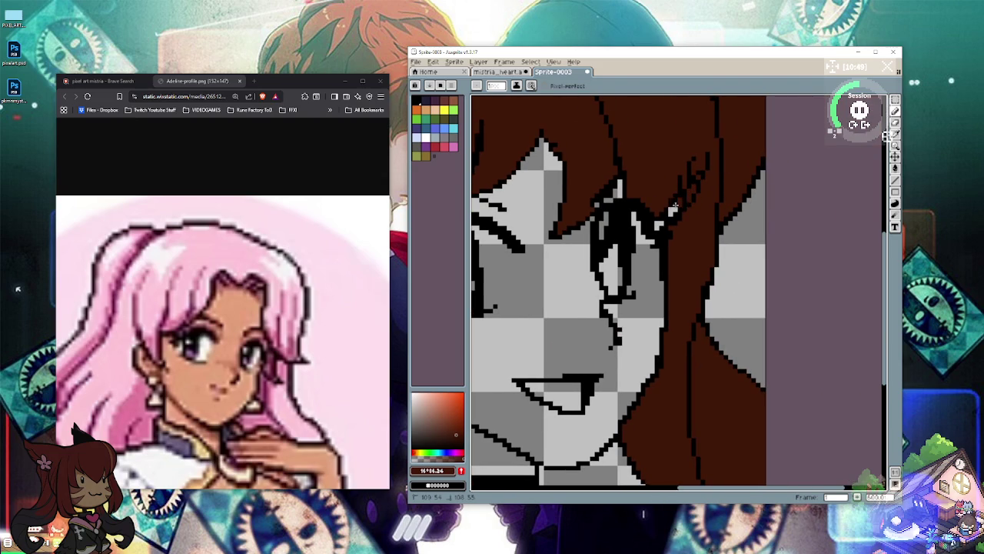
scroll(675, 206, "down", 3)
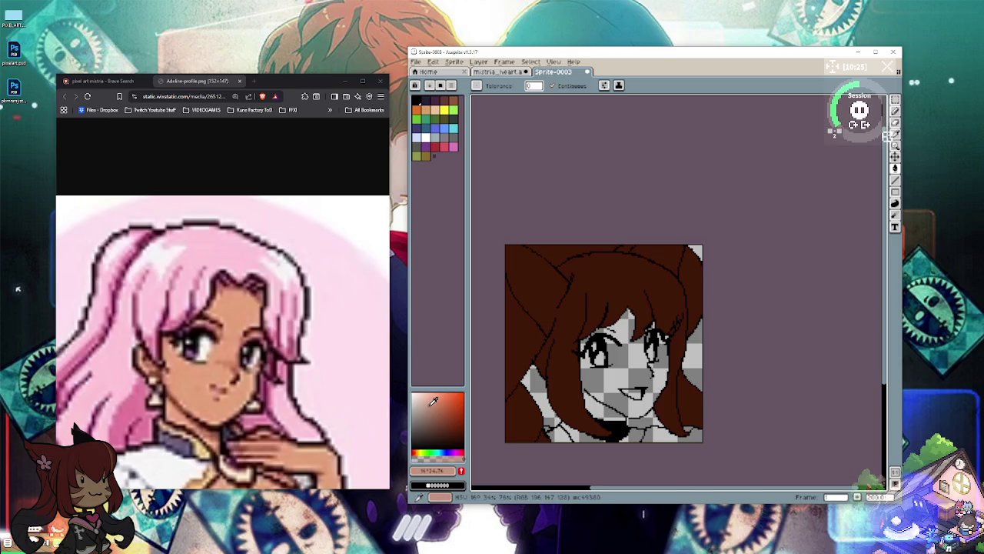
Step: Try light, darker and lighter skin tones, refilling the face with each
left_click(431, 396)
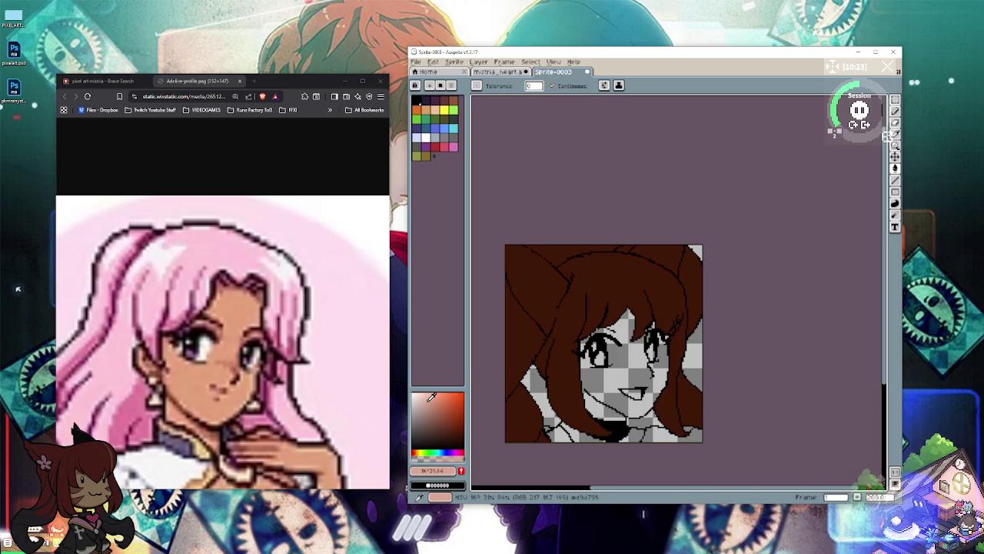
left_click(436, 396)
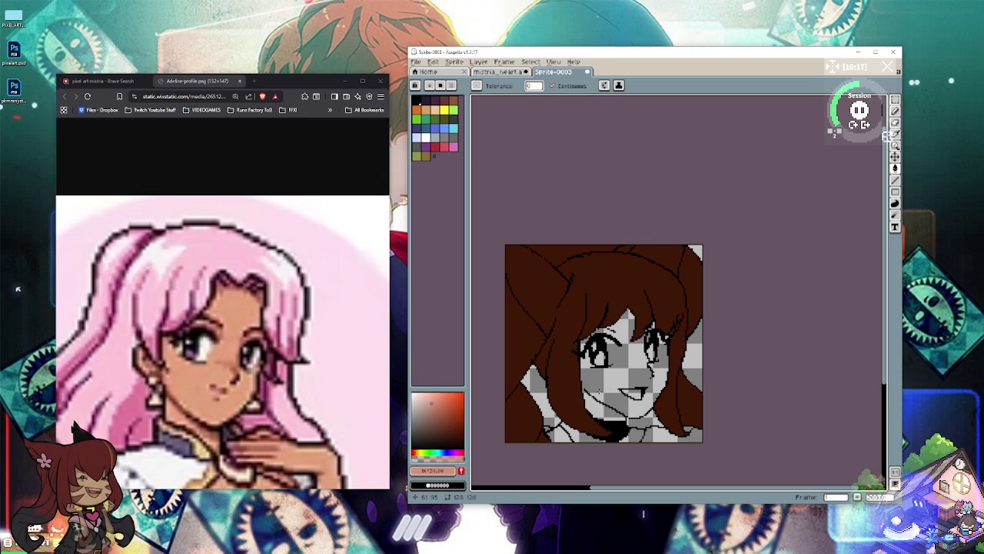
left_click(600, 392)
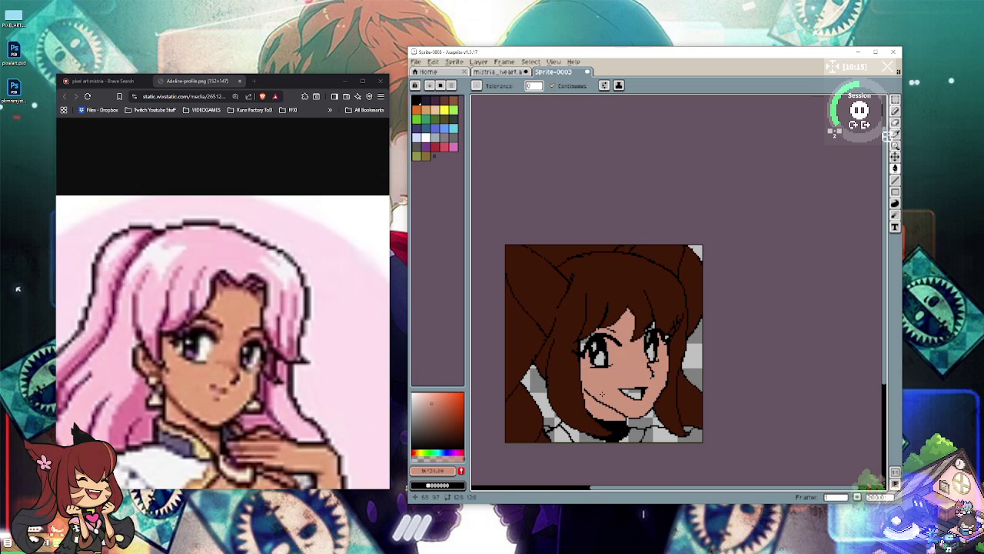
left_click(429, 411)
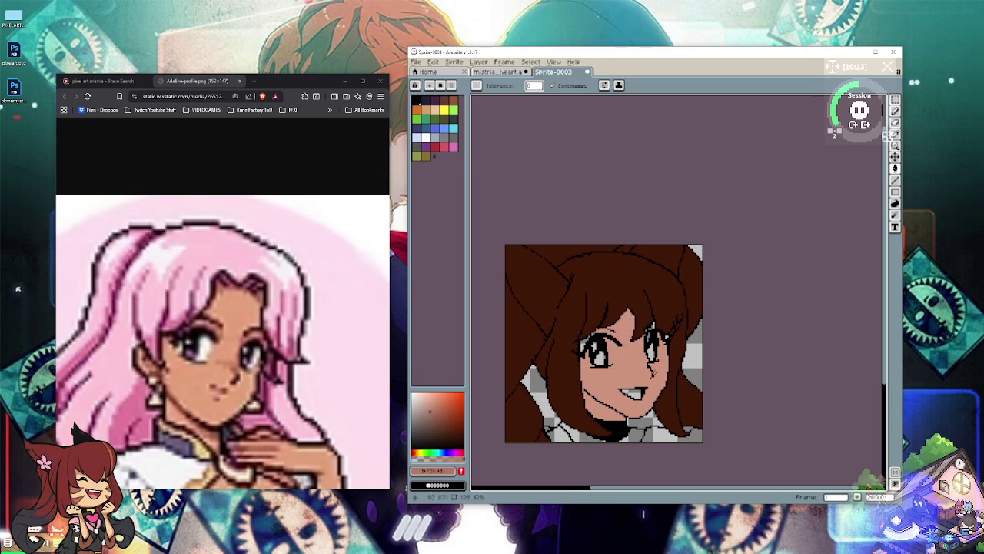
left_click(603, 385)
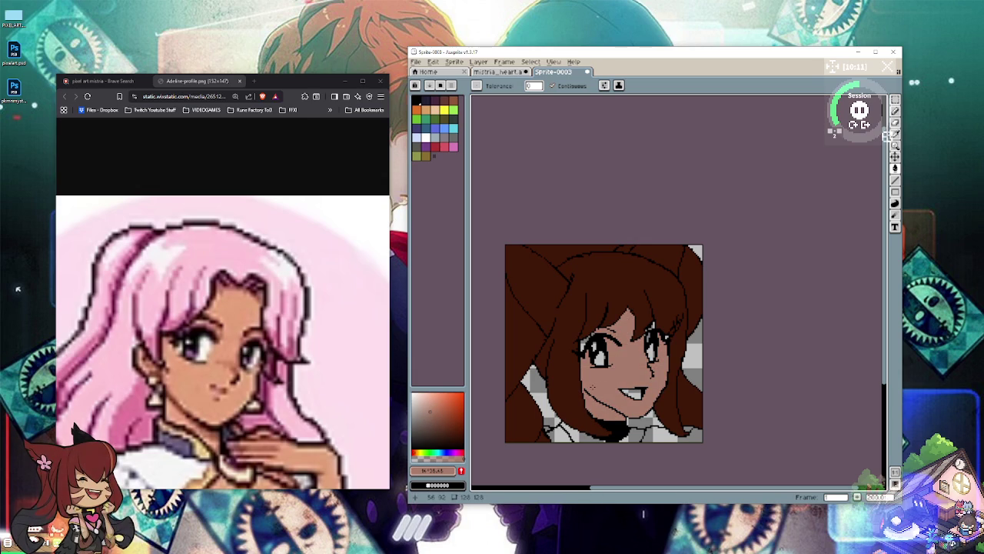
left_click(435, 402)
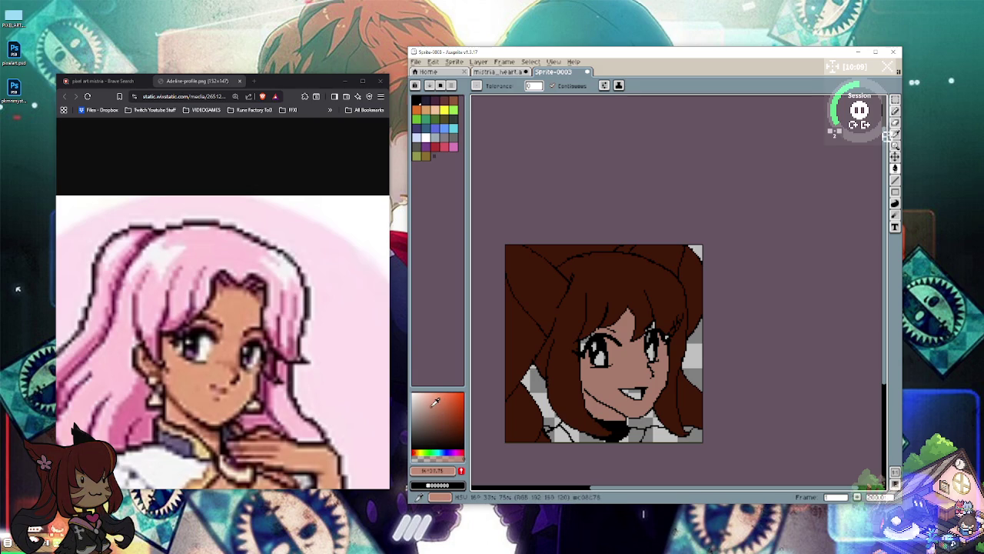
left_click(584, 385)
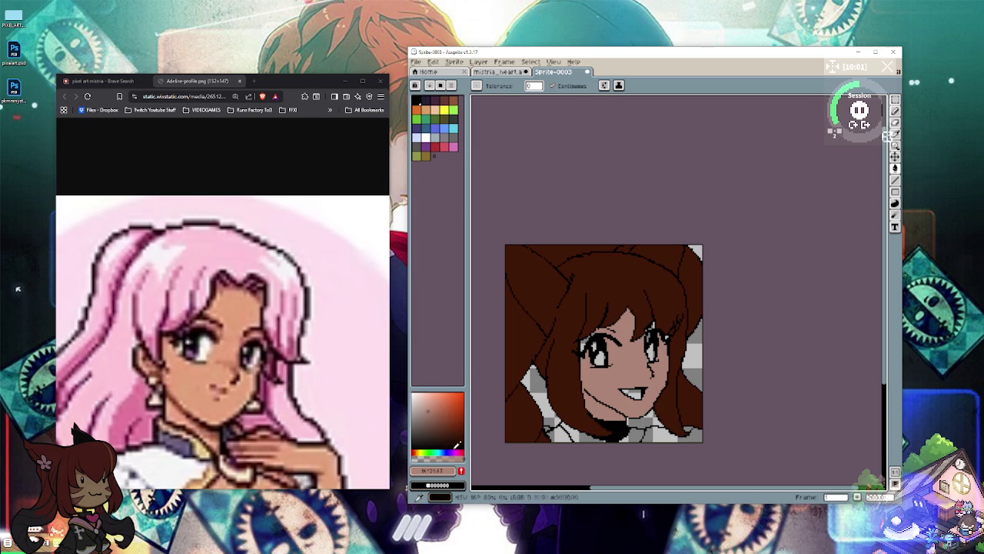
Step: Shift the colour to a darker brown-orange tan and refill the face skin
left_click(421, 451)
left_click_drag(421, 451, 418, 451)
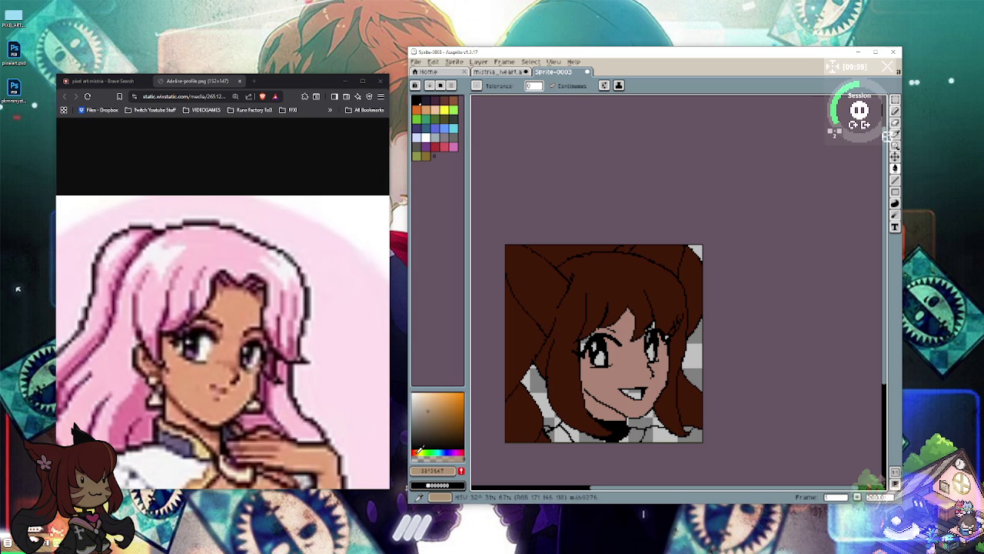
left_click(442, 414)
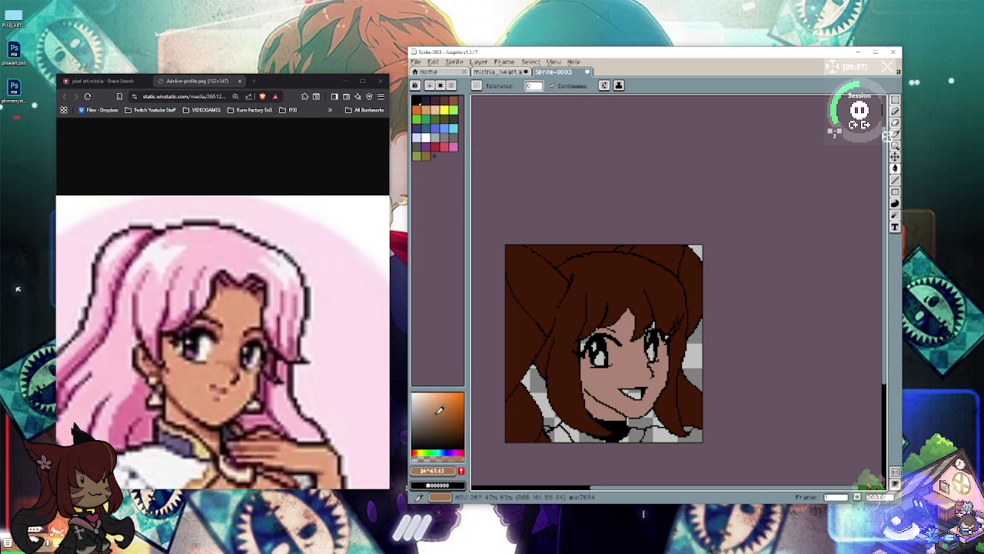
left_click(605, 385)
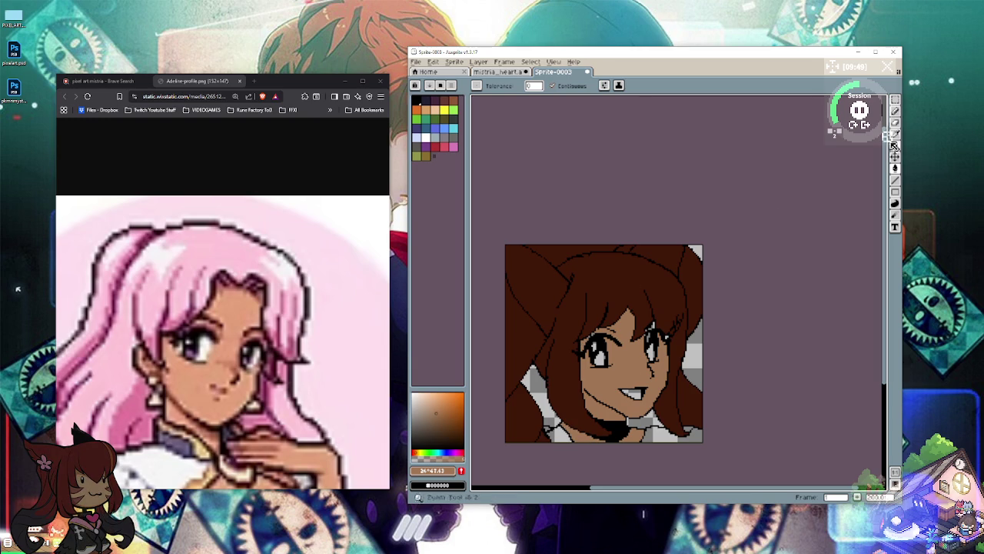
left_click(895, 110)
Step: Zoom in and paint a white highlight in the left eye, plus white along its right edge
scroll(569, 374, "up", 4)
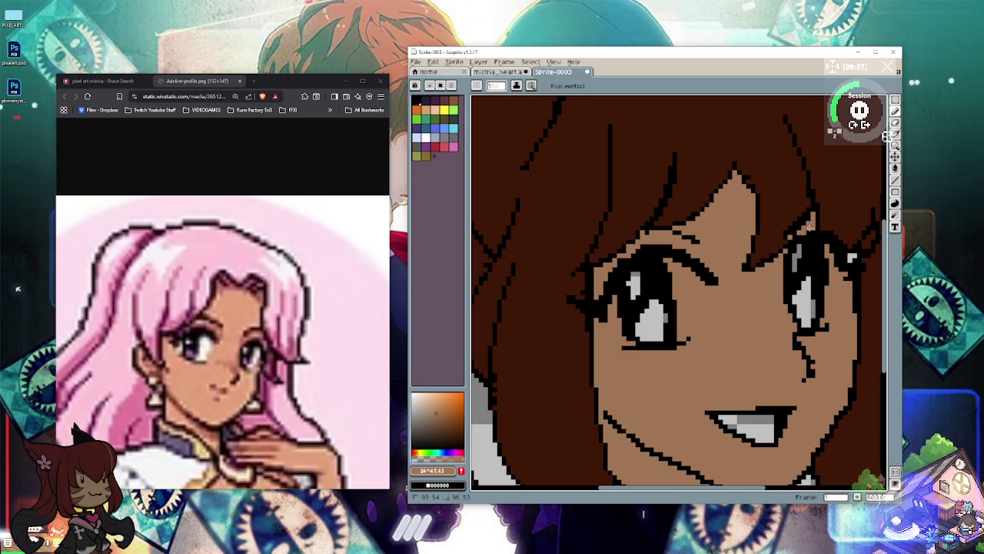
left_click(424, 136)
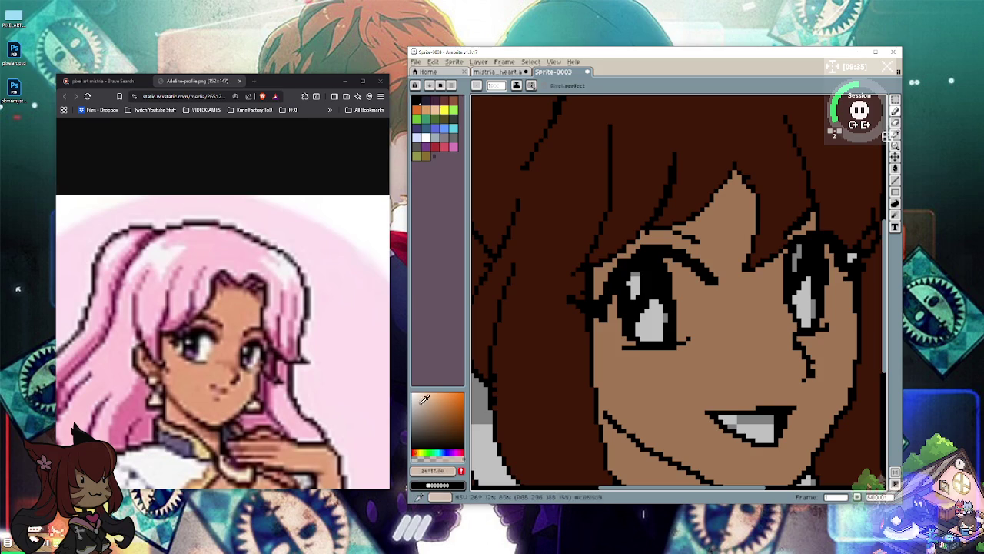
left_click_drag(635, 274, 631, 293)
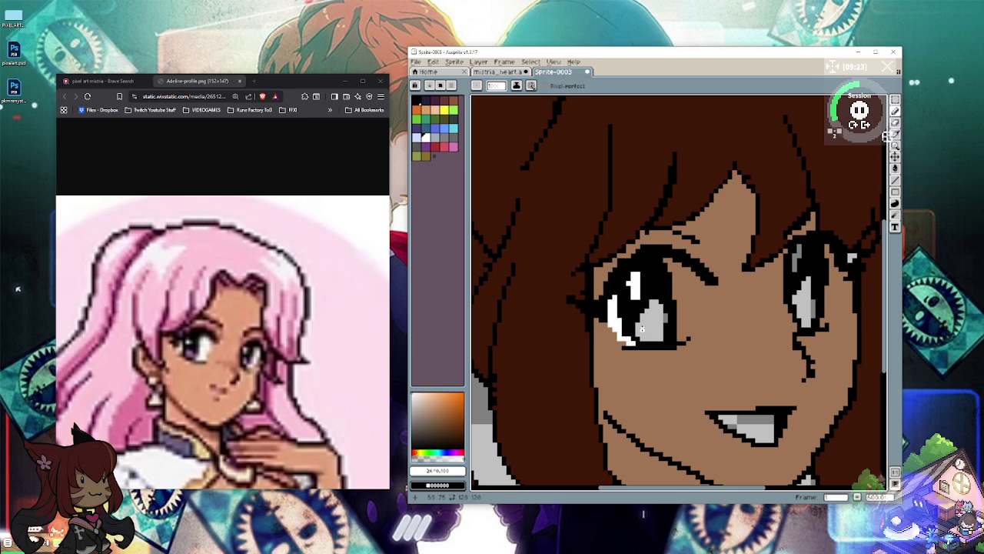
mouse_move(684, 335)
left_mouse_down()
mouse_move(699, 285)
mouse_move(688, 311)
mouse_move(687, 282)
mouse_move(682, 316)
mouse_move(692, 280)
mouse_move(673, 262)
mouse_move(674, 290)
mouse_move(680, 274)
mouse_move(684, 286)
left_mouse_up()
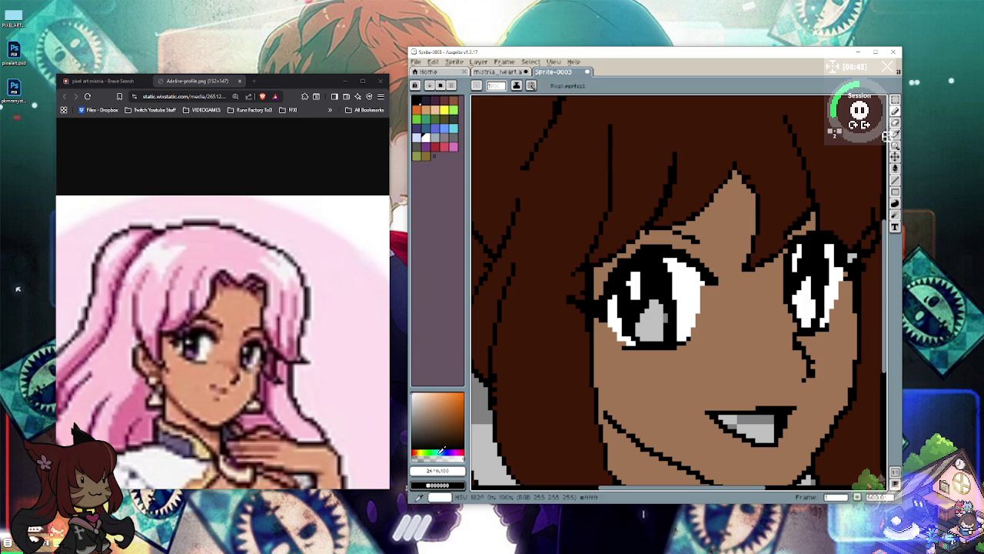
Step: Pick a teal from the colour picker and begin painting the left iris
left_click(439, 452)
left_click(464, 419)
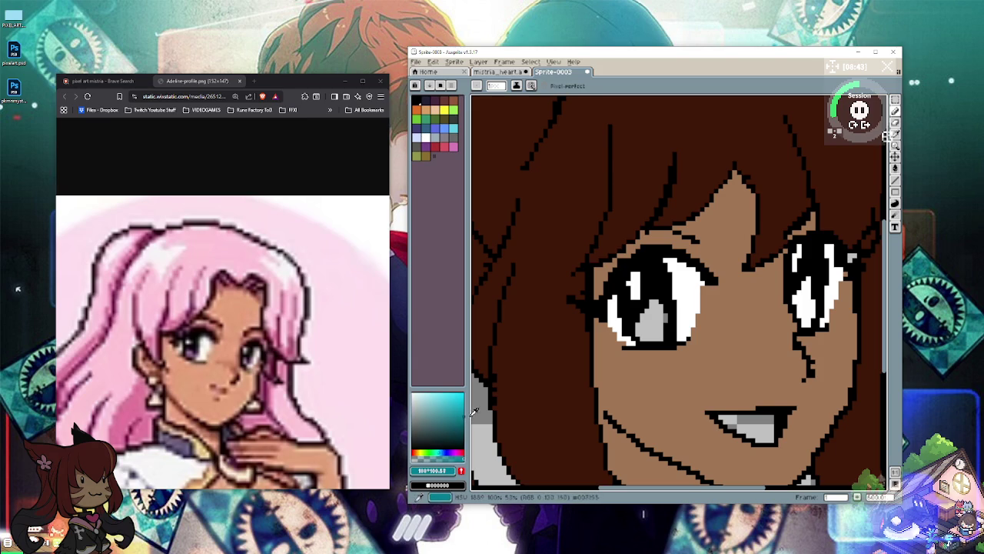
left_click_drag(653, 314, 644, 331)
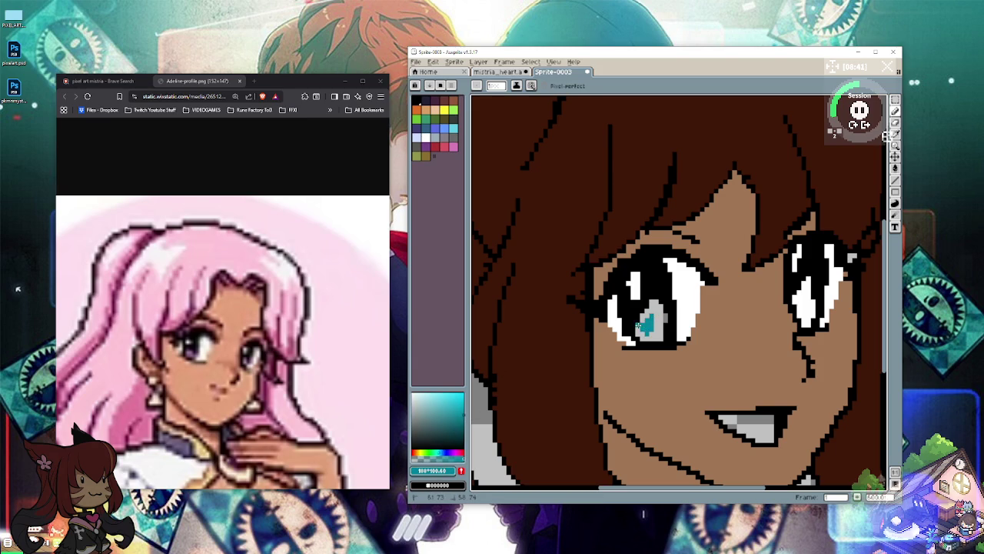
Step: Paint both irises teal and shade their lower parts with a darker teal
mouse_move(651, 333)
left_mouse_down()
mouse_move(659, 319)
mouse_move(643, 318)
mouse_move(659, 305)
left_mouse_up()
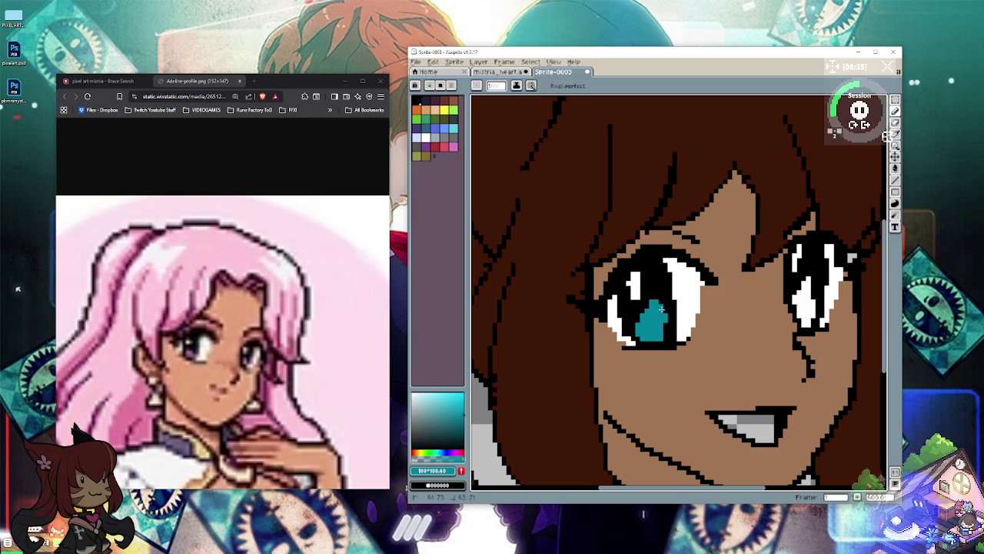
mouse_move(802, 291)
left_mouse_down()
mouse_move(802, 323)
mouse_move(812, 298)
left_mouse_up()
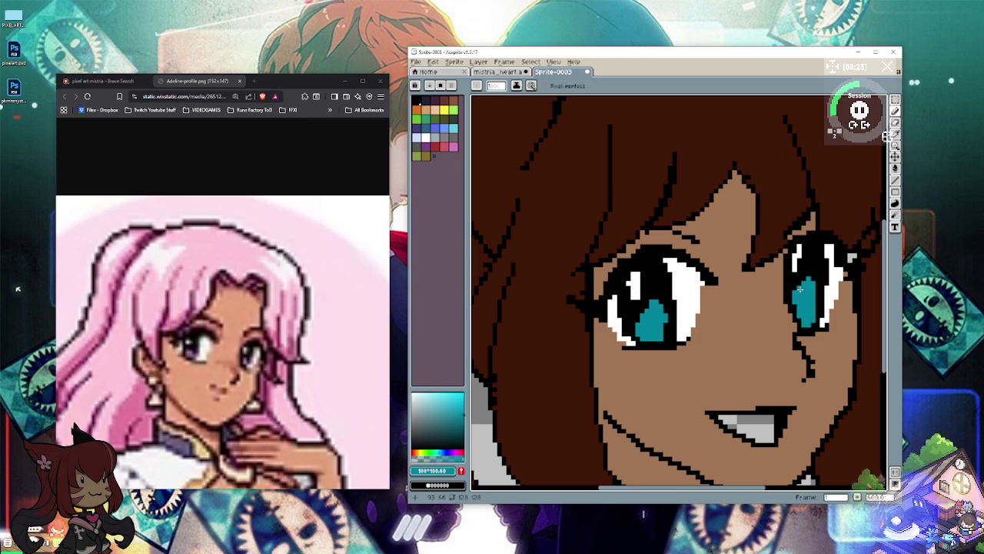
left_click(464, 408)
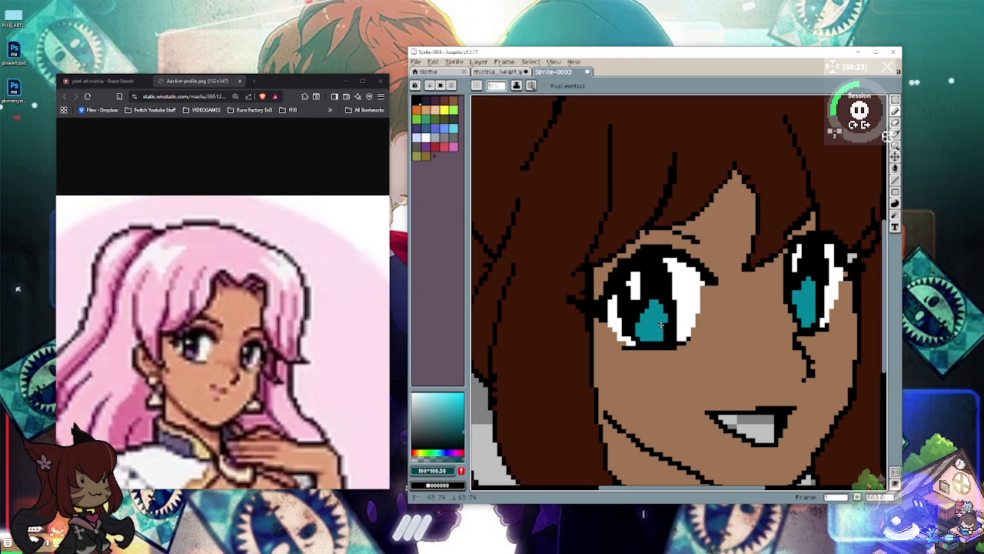
left_click_drag(664, 330, 648, 338)
left_click_drag(811, 309, 813, 290)
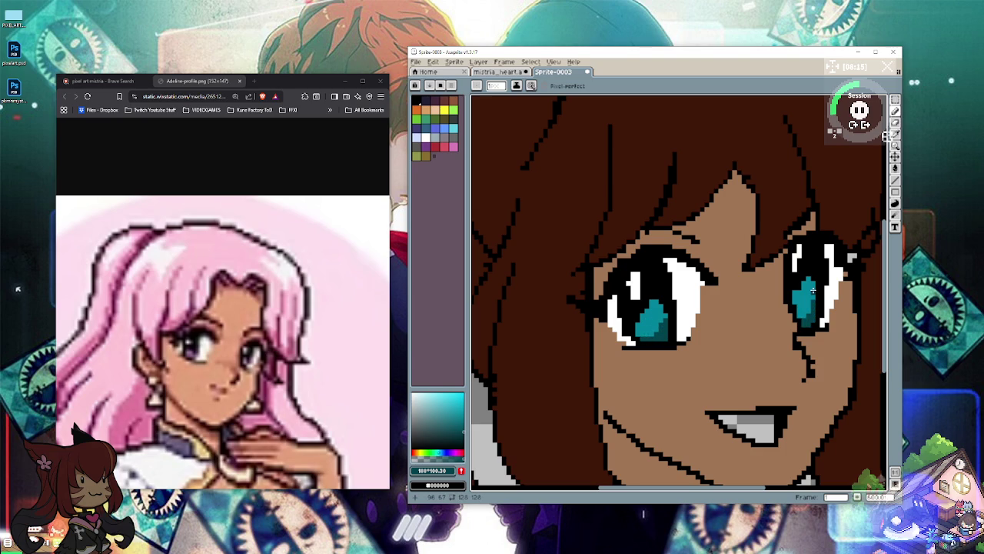
Step: Add lighter teal accents to both irises and darken their tops with near-black
left_click_drag(455, 425, 458, 408)
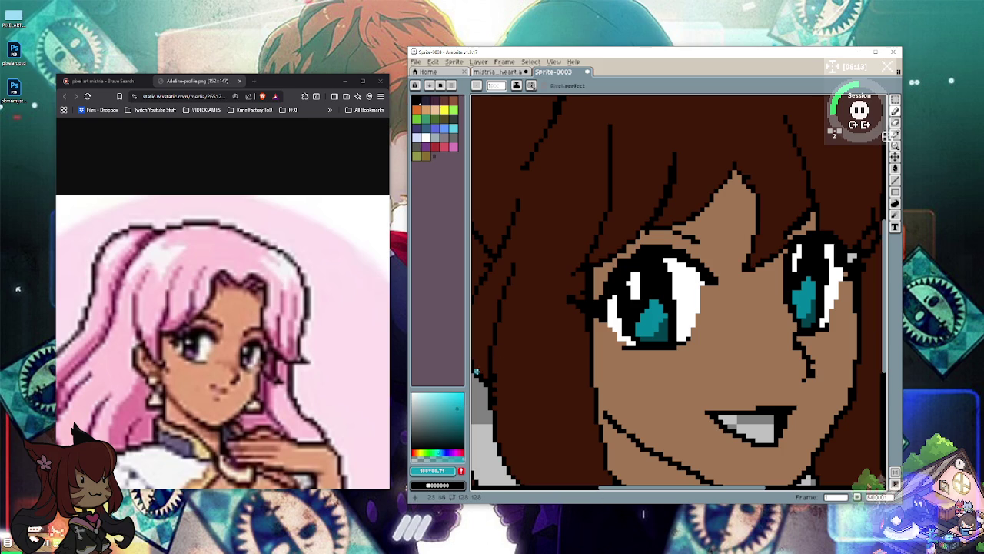
left_click_drag(639, 323, 654, 303)
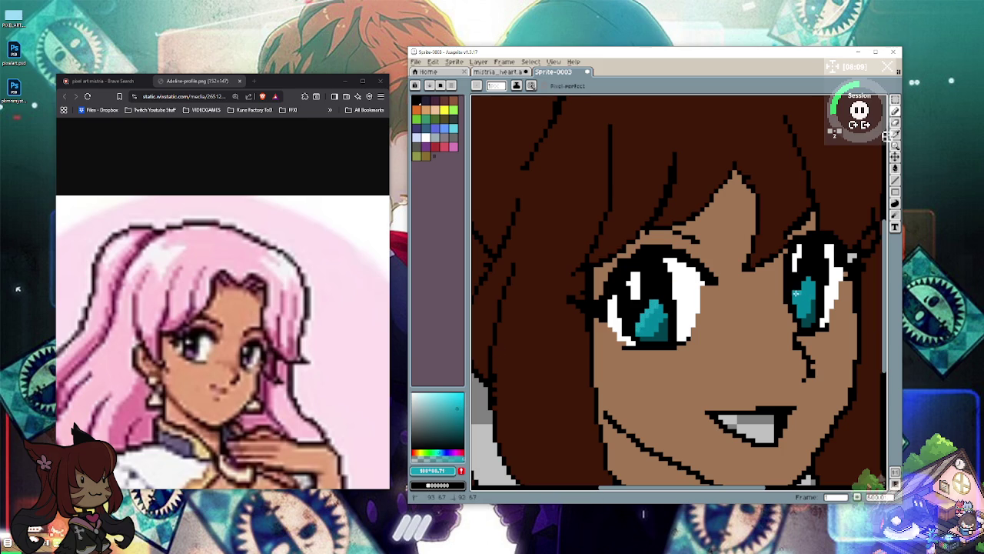
left_click(810, 280)
left_click(786, 269, "alt")
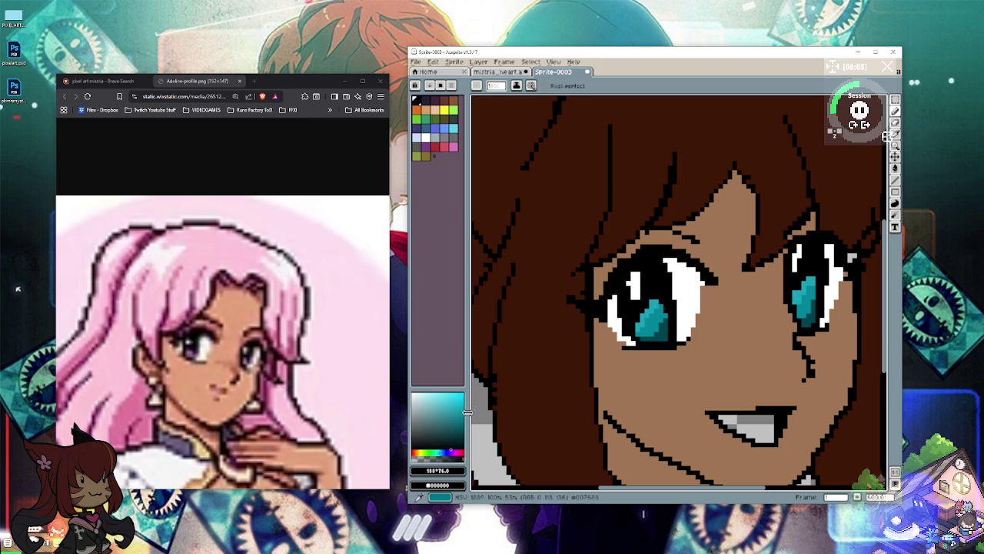
left_click_drag(650, 298, 664, 302)
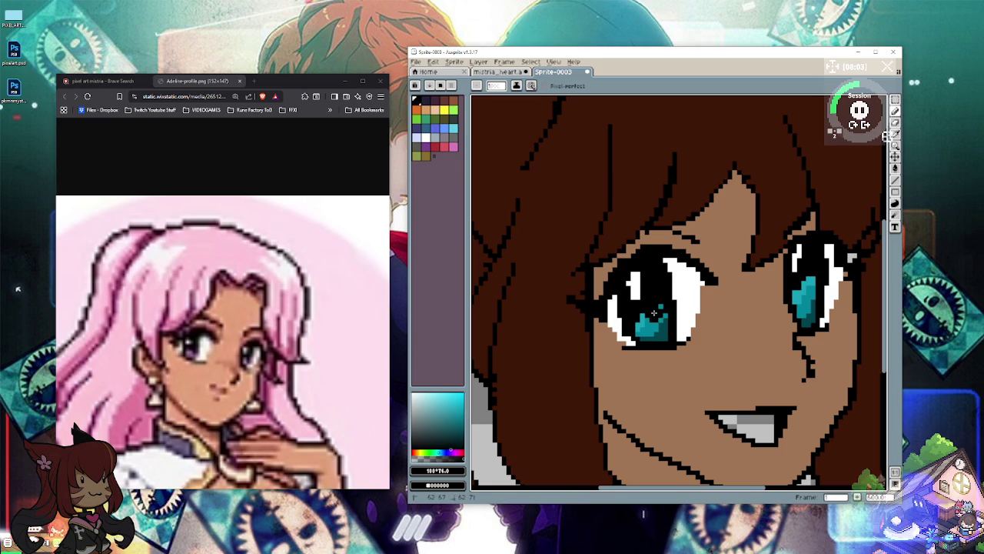
left_click_drag(804, 273, 813, 281)
scroll(811, 284, "down", 2)
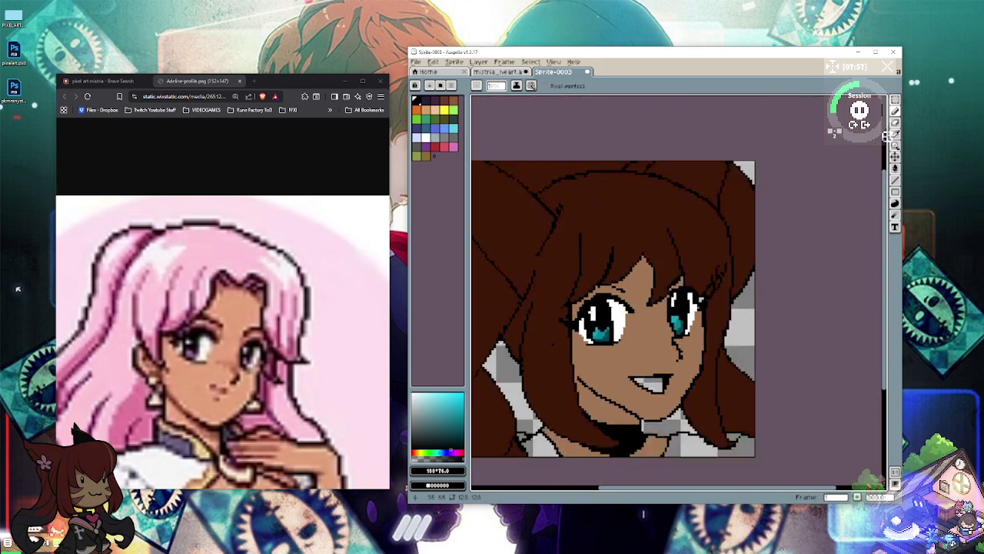
Step: Reframe the view on the mouth and choose a saturated dark red as the paint colour
scroll(811, 284, "down", 2)
scroll(544, 343, "up", 3)
scroll(545, 343, "up", 1)
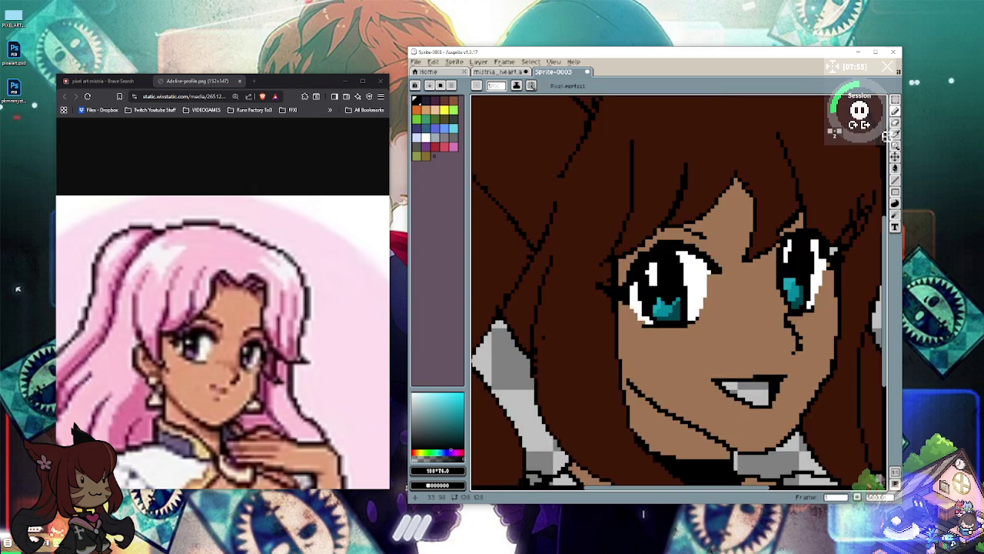
scroll(544, 343, "right", 2)
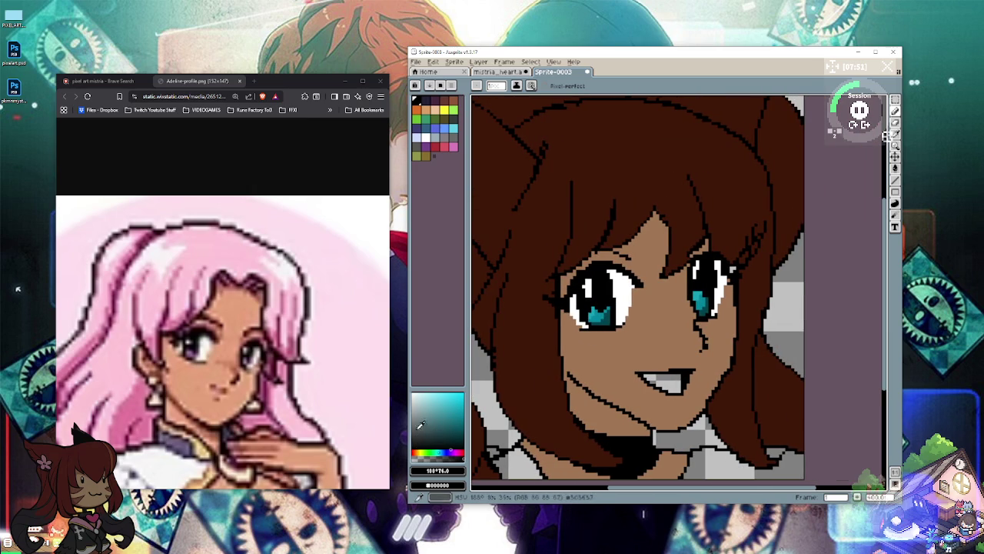
left_click(419, 450)
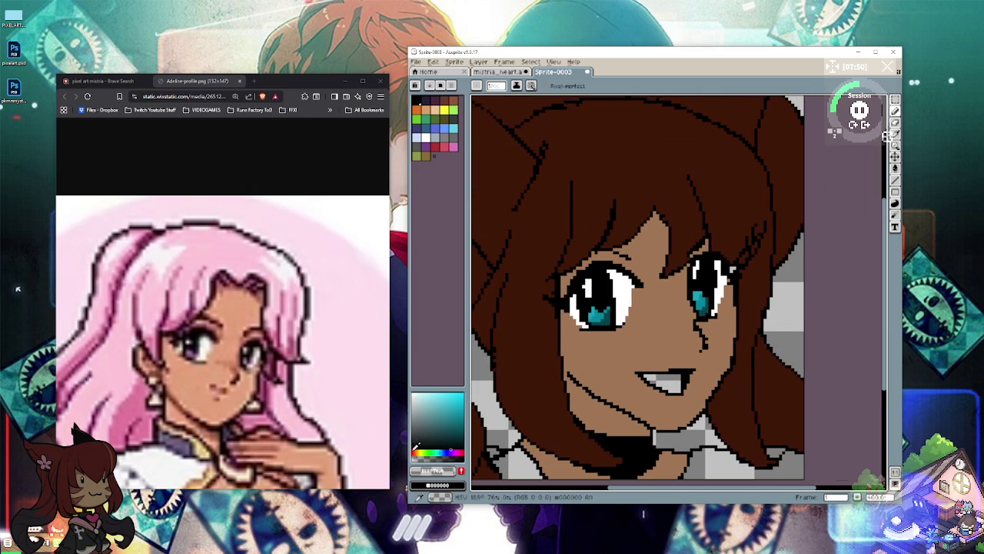
left_click(462, 452)
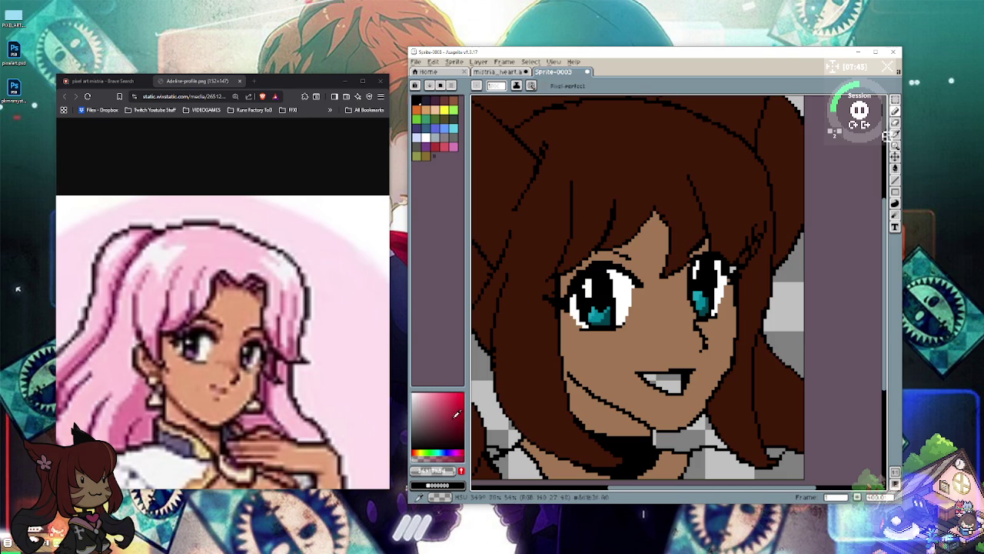
left_click(452, 412)
left_click(454, 424)
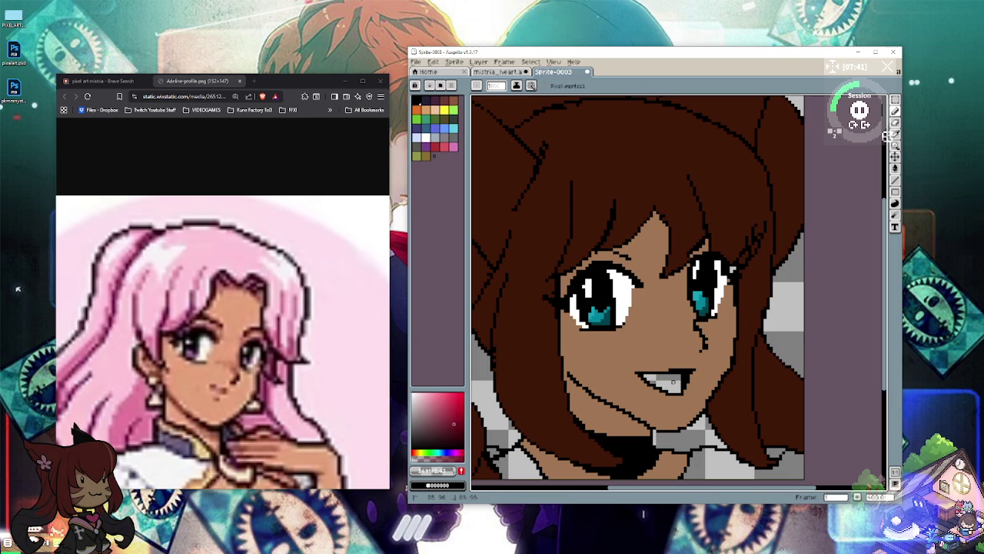
left_click(445, 407)
left_click(447, 429)
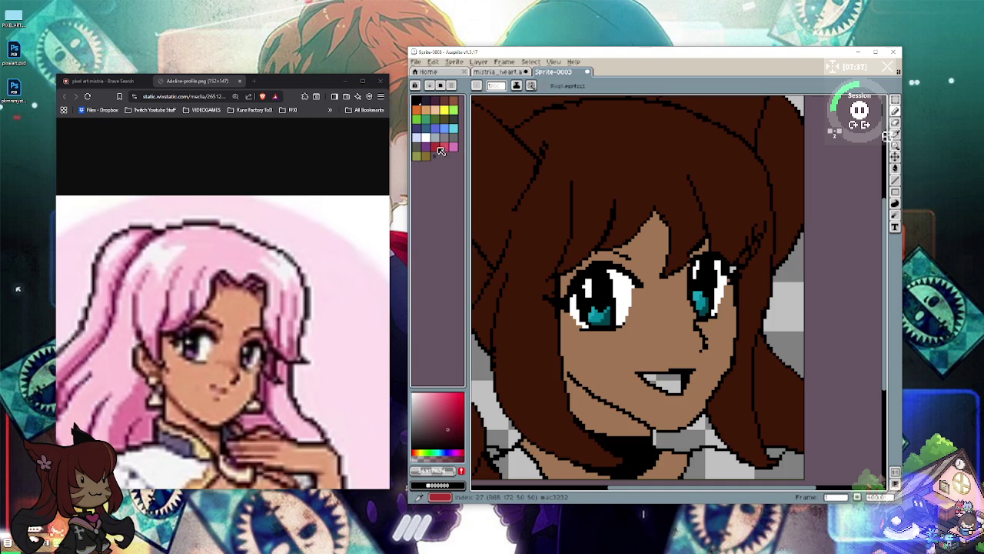
left_click(435, 146)
left_click(462, 427)
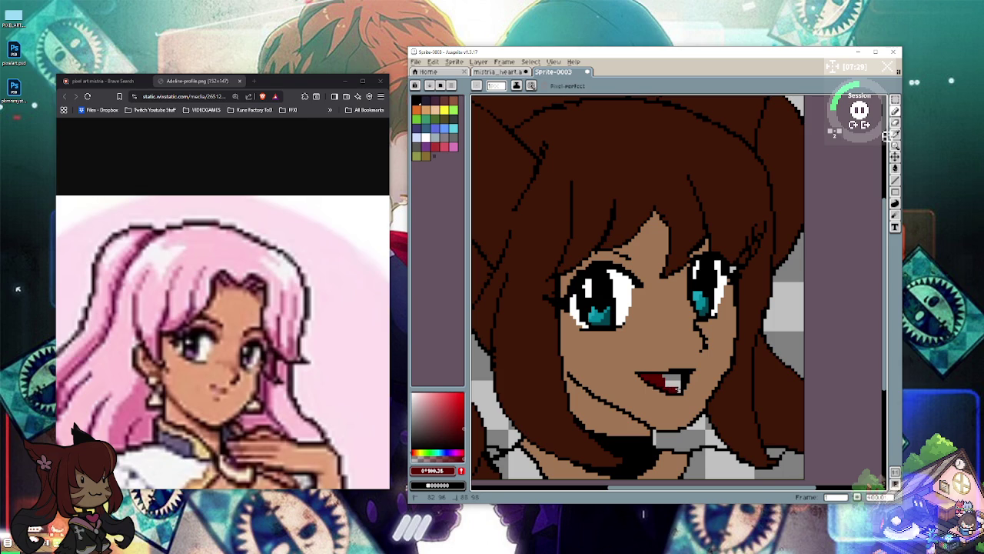
Step: Paint the mouth interior dark red over the teeth and draw a light line along the upper lip
left_click_drag(679, 387, 677, 383)
left_click(434, 404)
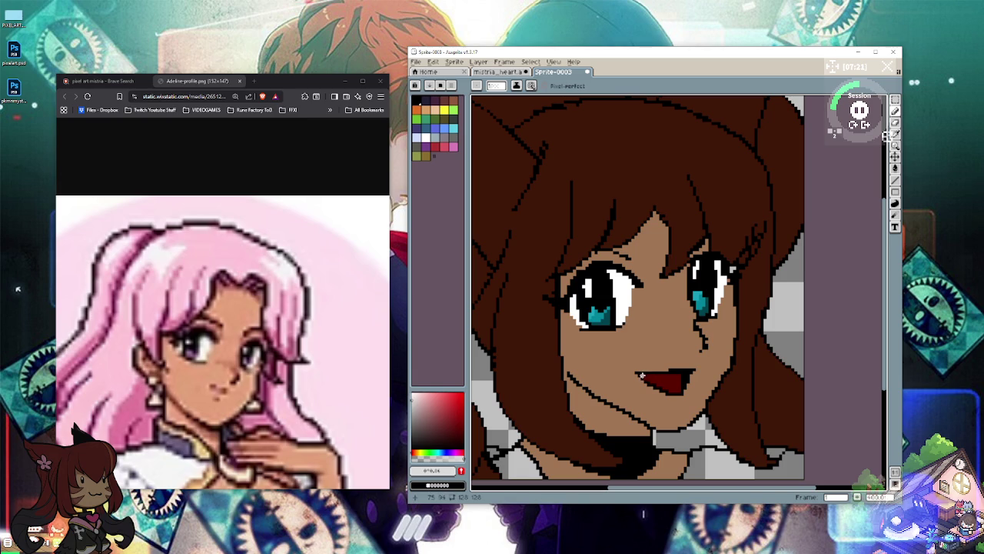
left_click_drag(642, 376, 684, 376)
left_click_drag(684, 375, 682, 374)
left_click(680, 376)
left_click(430, 406)
left_click_drag(431, 403, 446, 397)
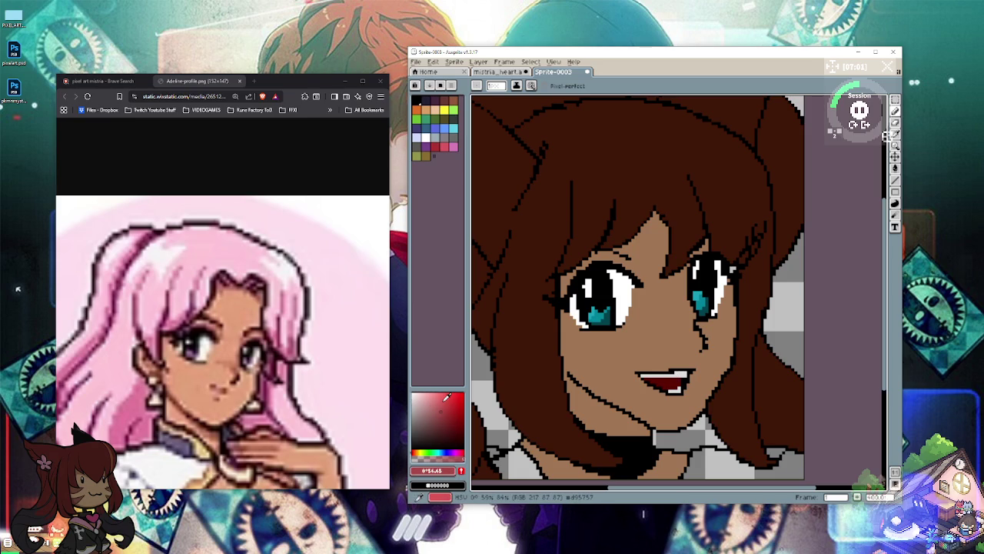
Step: Sample the face skin tone and shift its hue toward a reddish brown
left_click(894, 134)
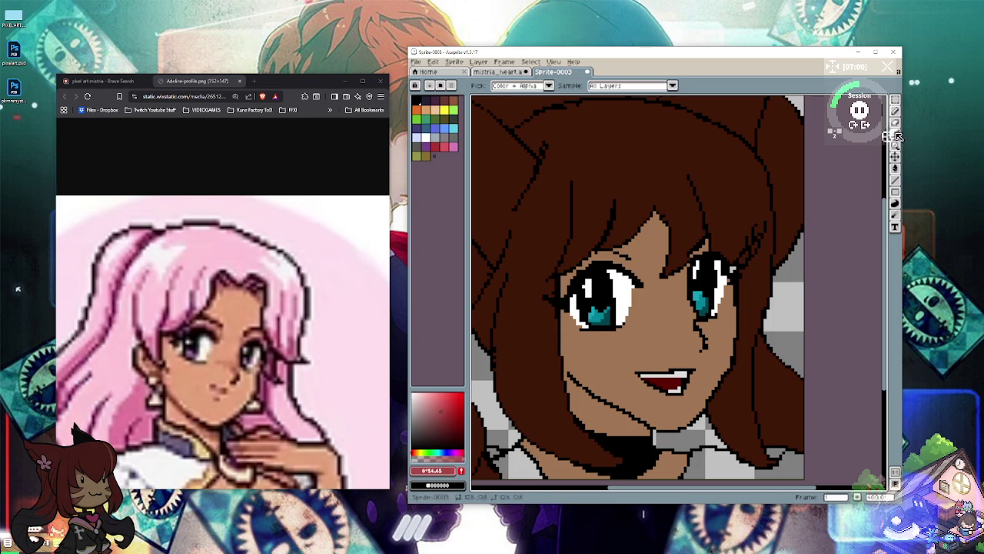
left_click(659, 321)
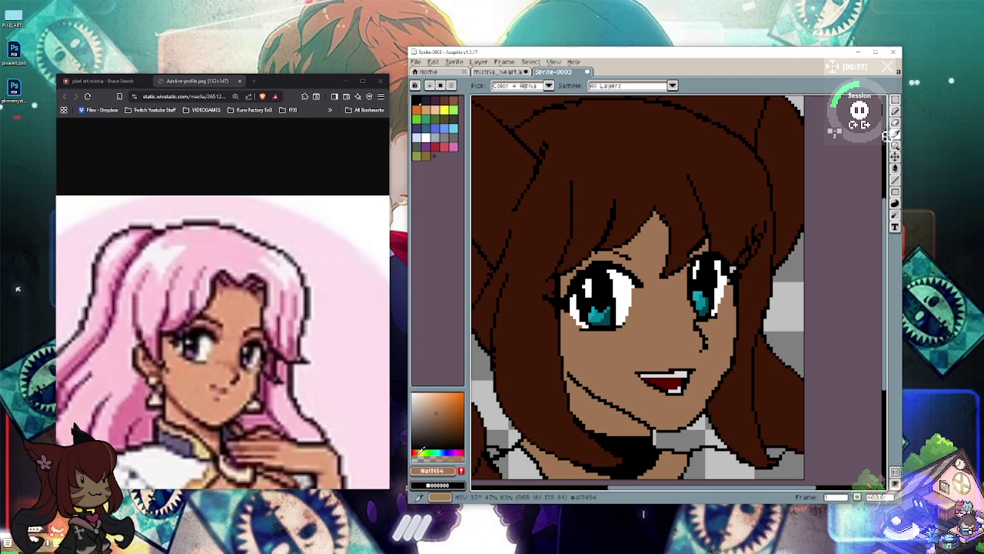
left_click(462, 451)
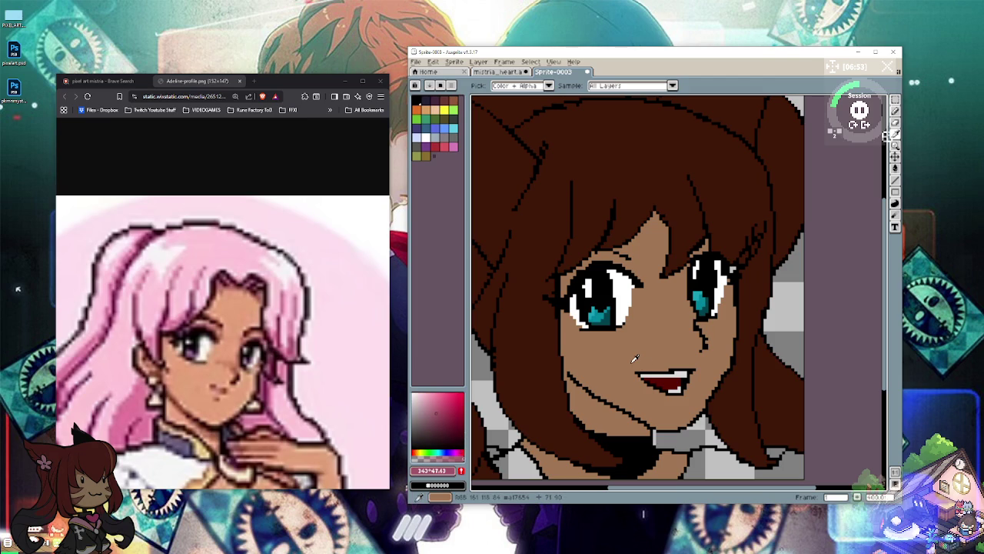
left_click(895, 111)
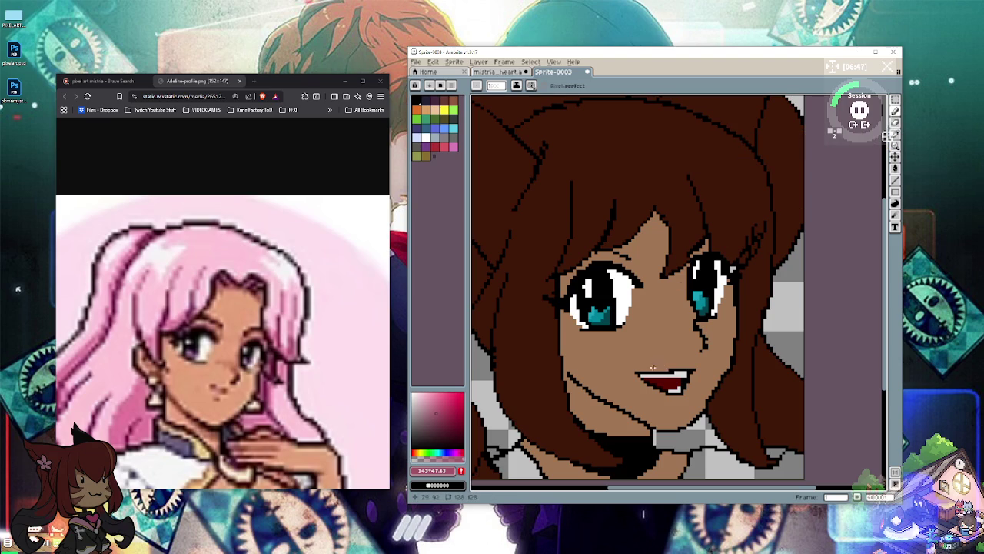
left_click(443, 419)
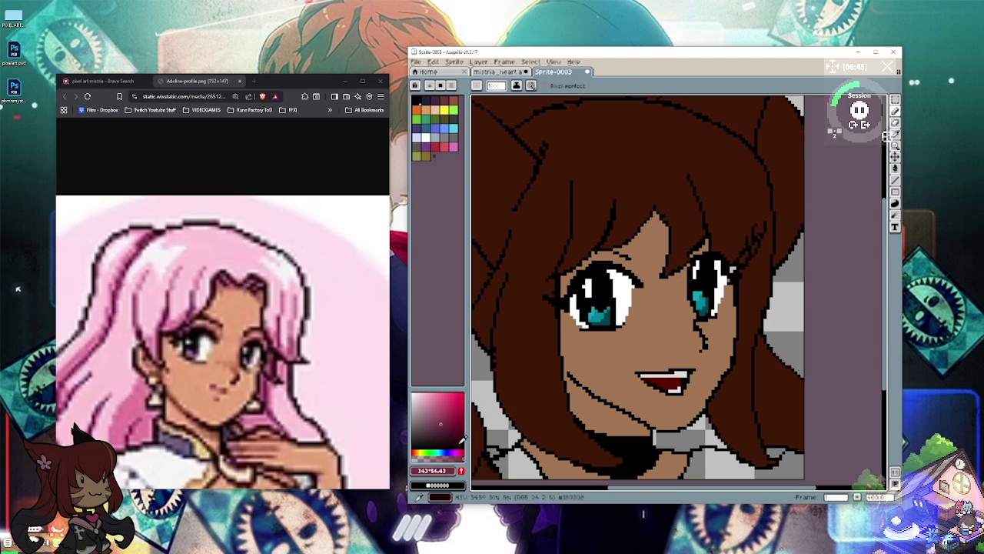
left_click_drag(424, 452, 455, 432)
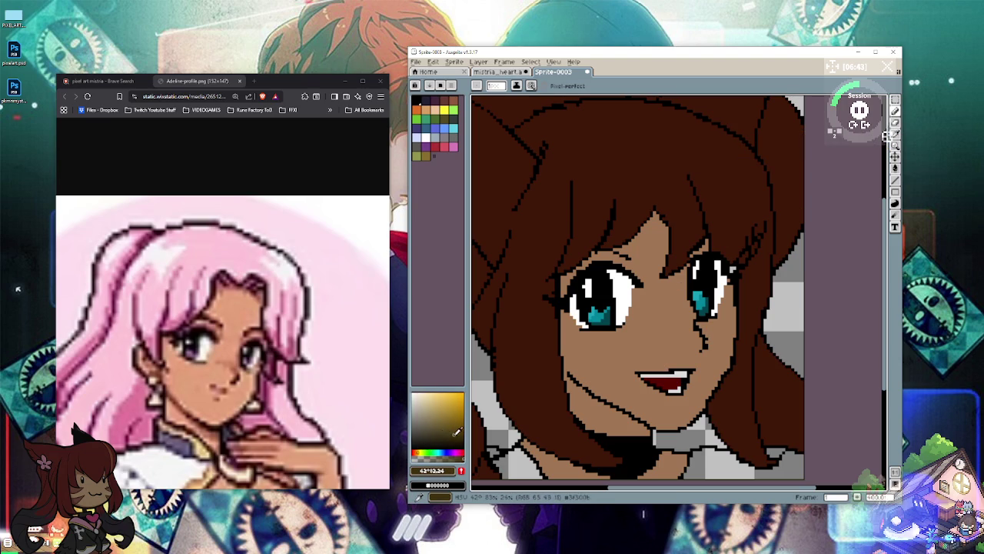
Step: Resample the skin, choose a darker reddish brown and draw a shading line along the upper lip
left_click(894, 135)
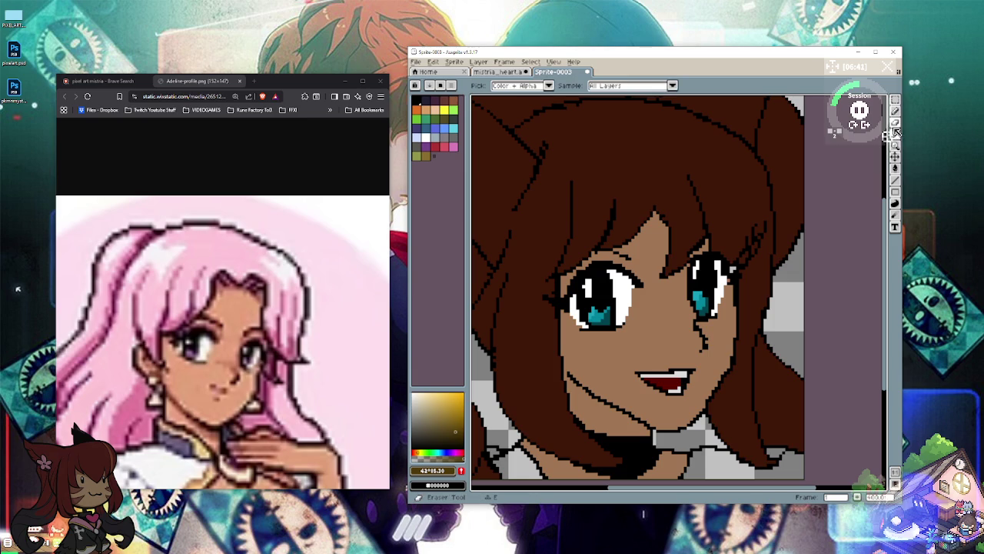
left_click(668, 350)
left_click(440, 418)
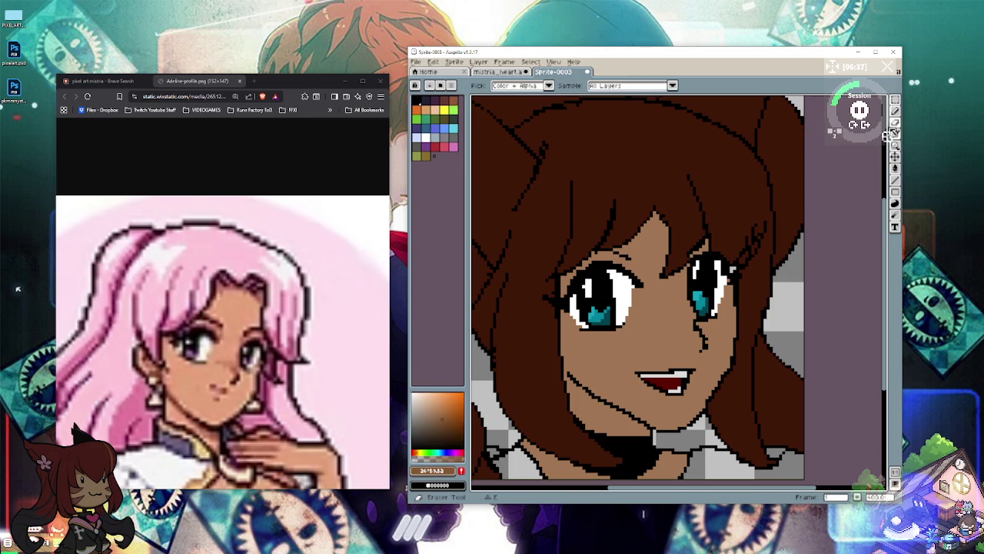
left_click(894, 111)
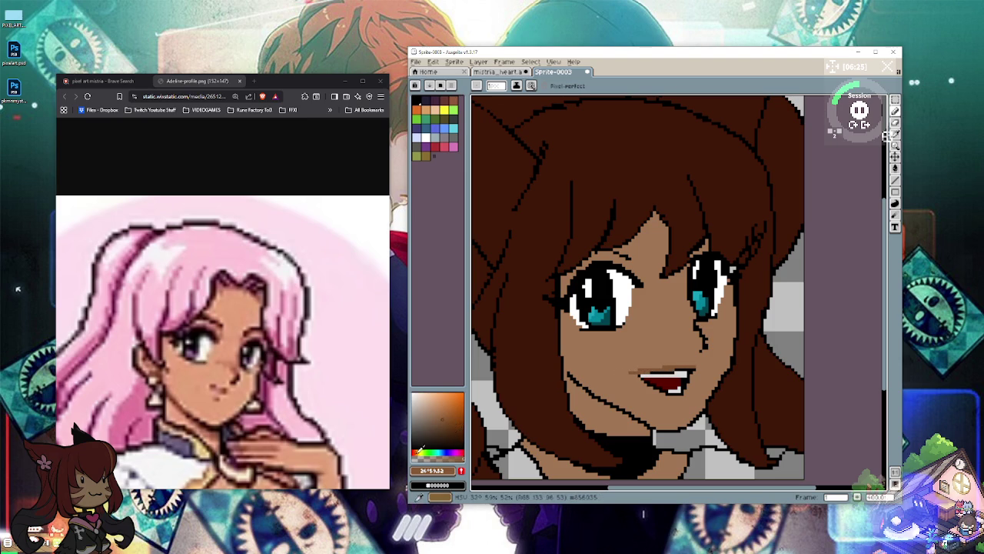
left_click(416, 452)
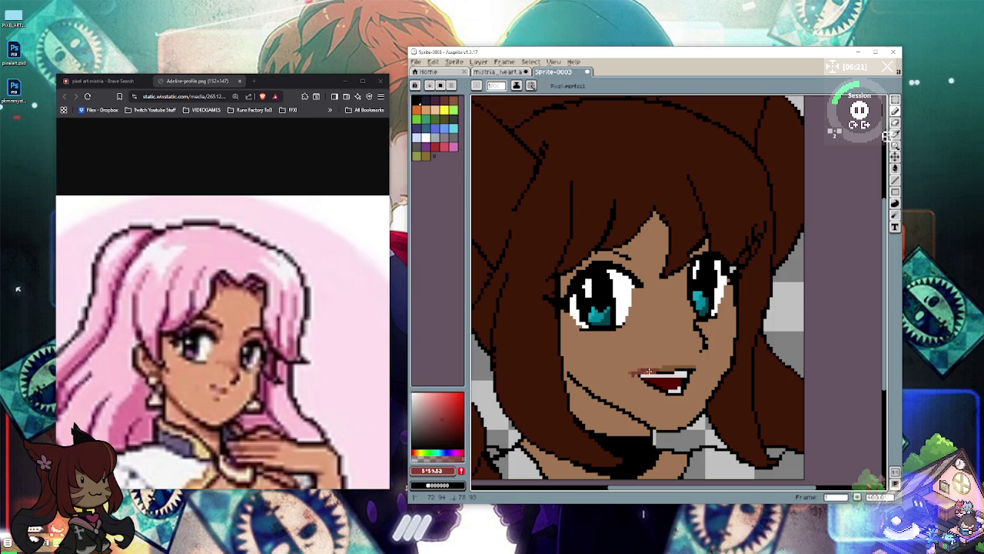
left_click_drag(650, 371, 669, 368)
left_click(897, 123)
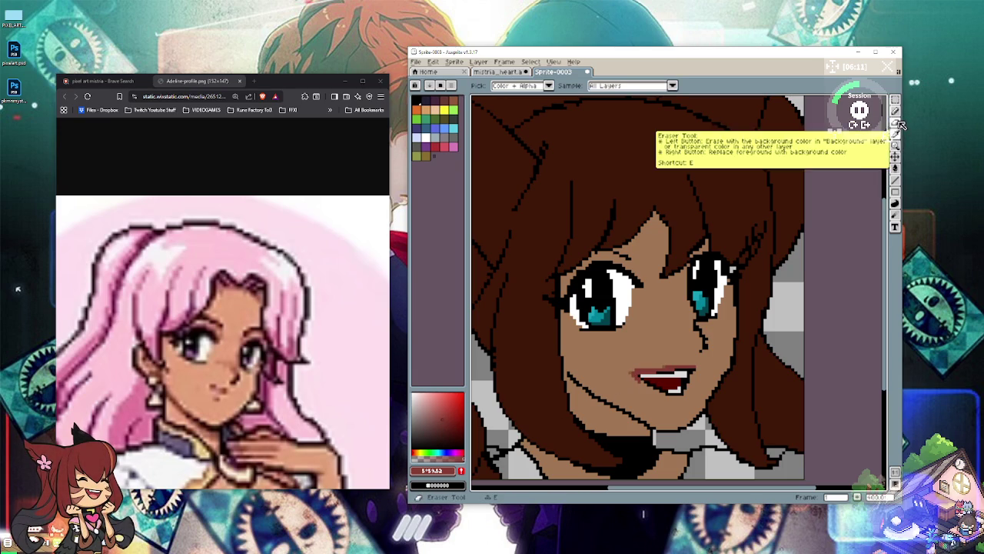
Step: Resample the cheek tan and lip red, then extend the white upper teeth row further left
left_click(656, 315)
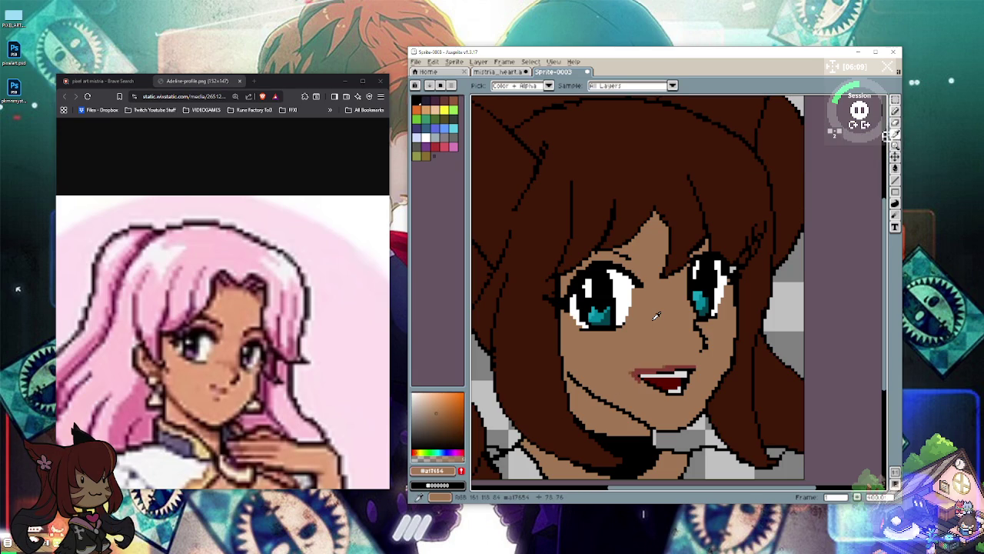
key("b")
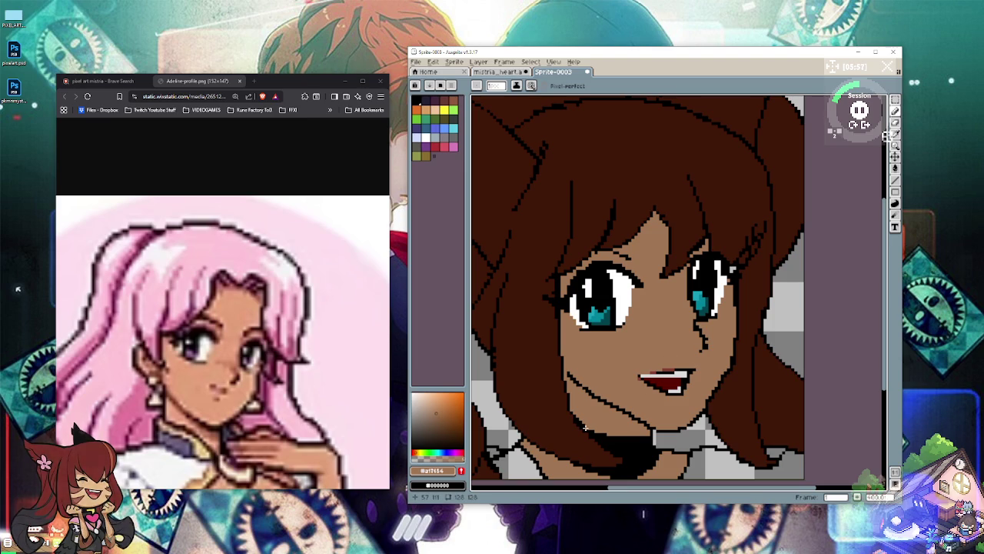
left_click(896, 134)
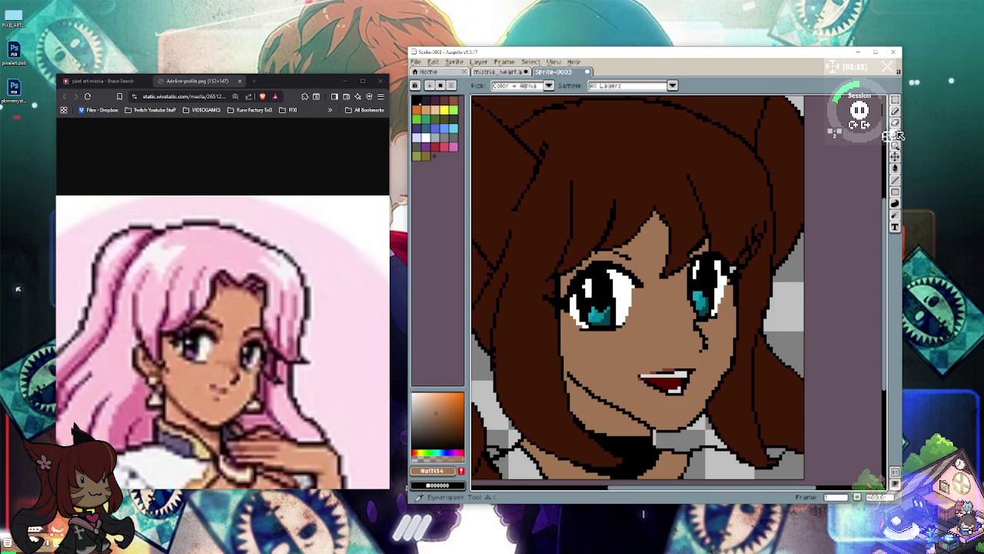
left_click(668, 370)
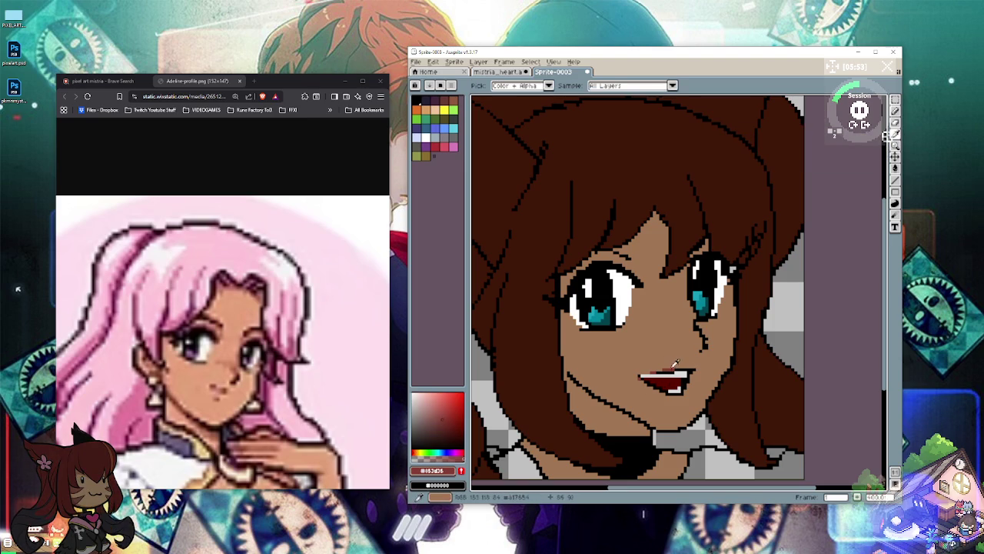
key("b")
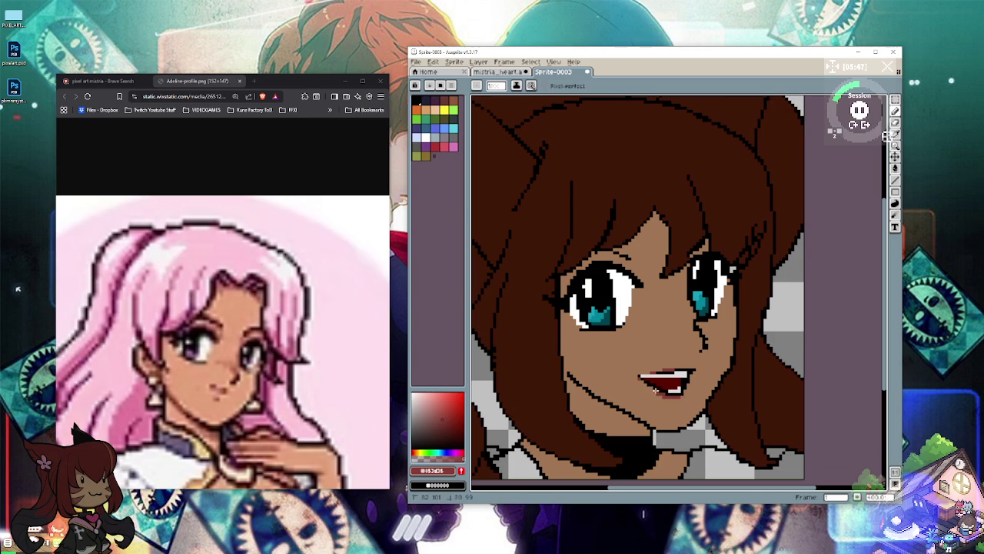
left_click_drag(652, 380, 690, 368)
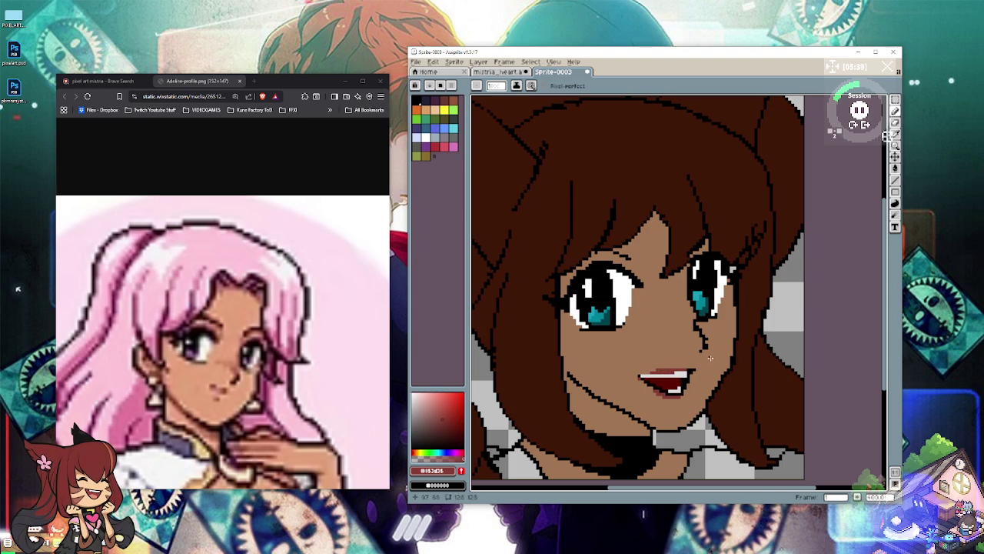
Step: Eyedrop the face's tan skin, lighten it to a soft peach as the drawing colour, and return to Pencil
scroll(576, 323, "down", 1)
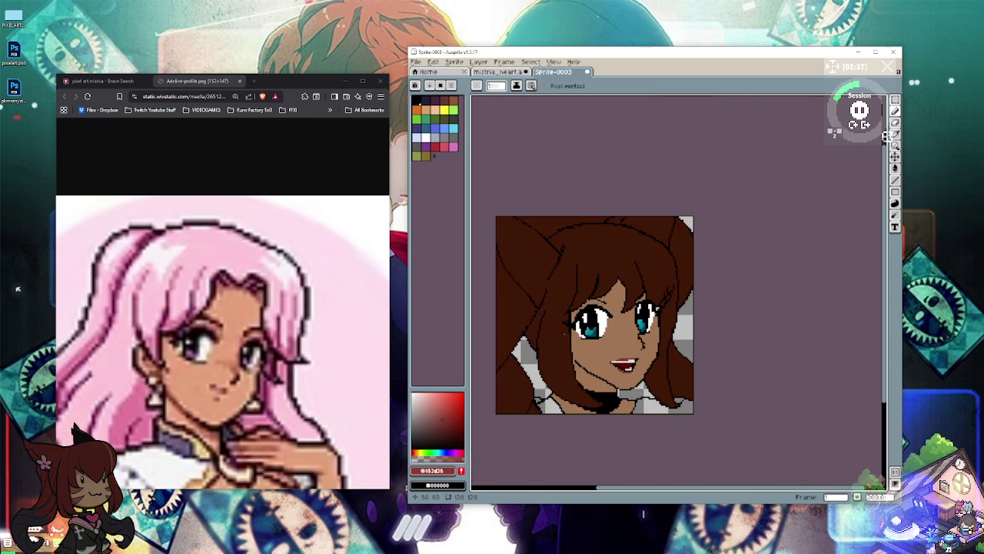
scroll(549, 328, "down", 1)
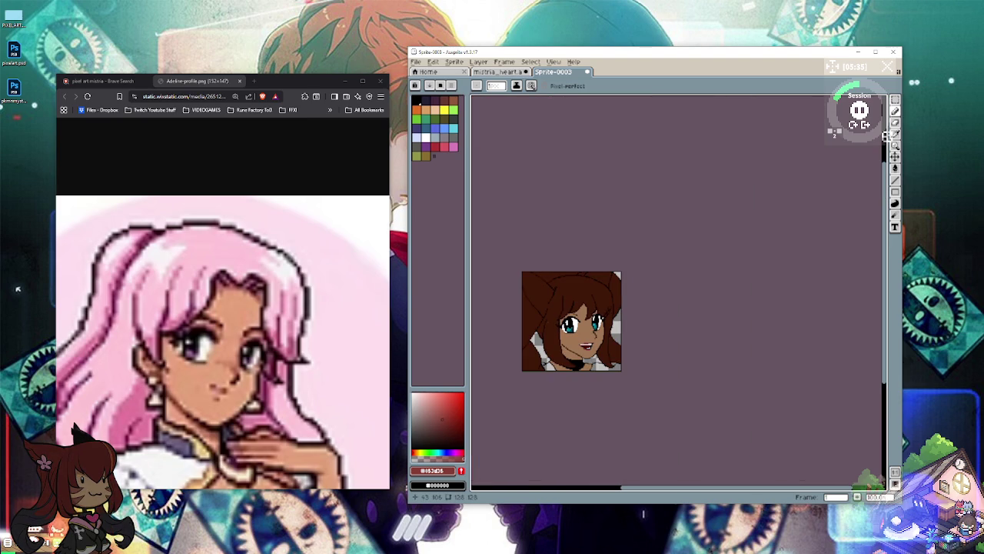
scroll(555, 320, "up", 1)
scroll(574, 336, "up", 2)
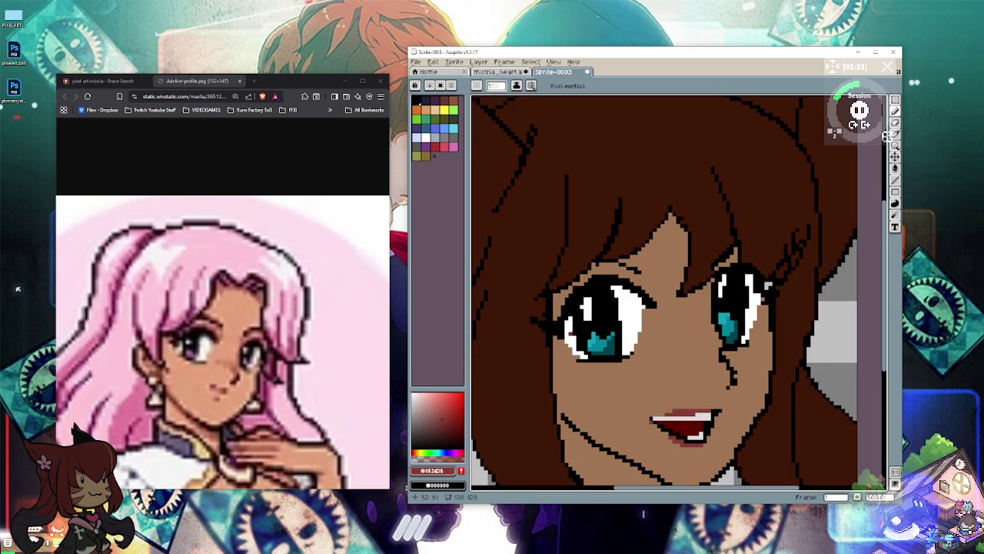
left_click_drag(571, 334, 521, 322)
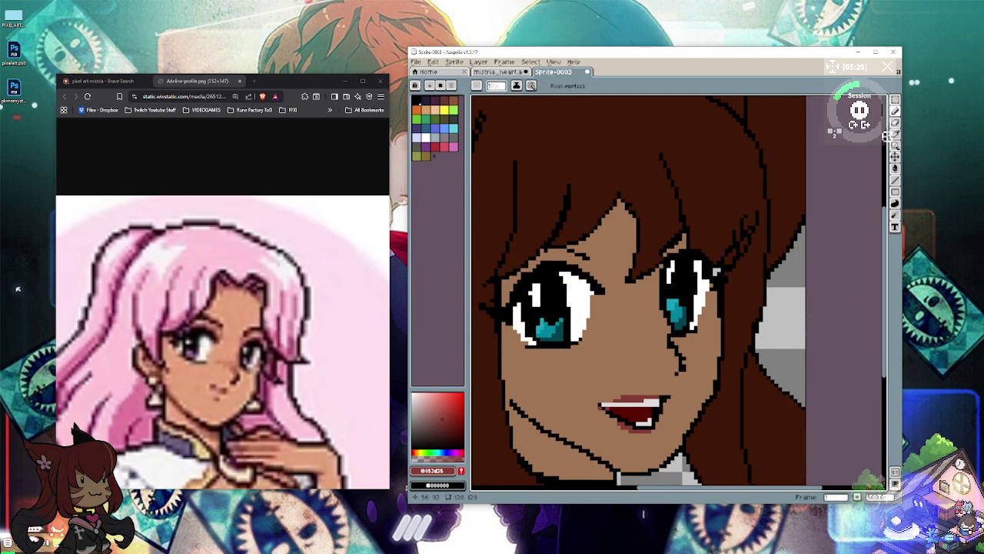
left_click(894, 135)
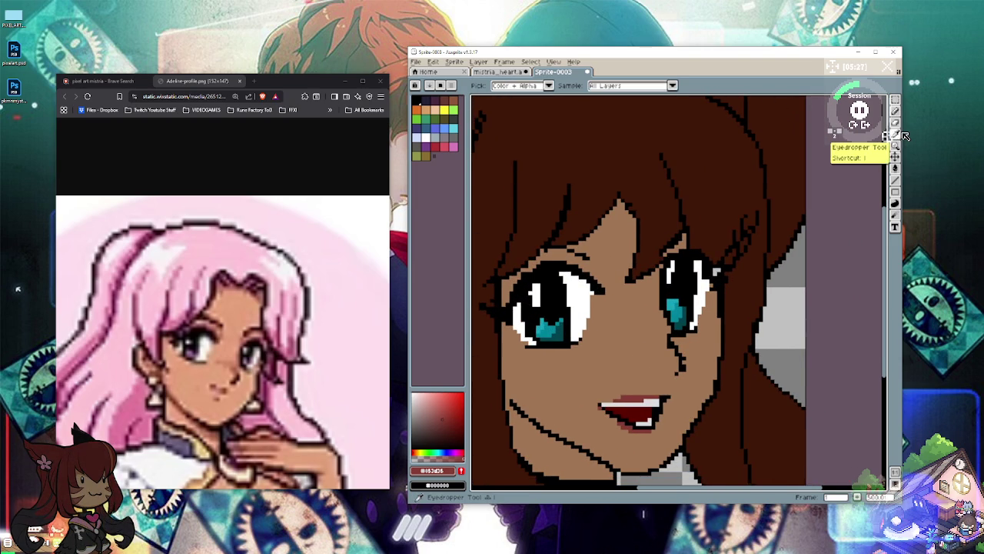
left_click(623, 350)
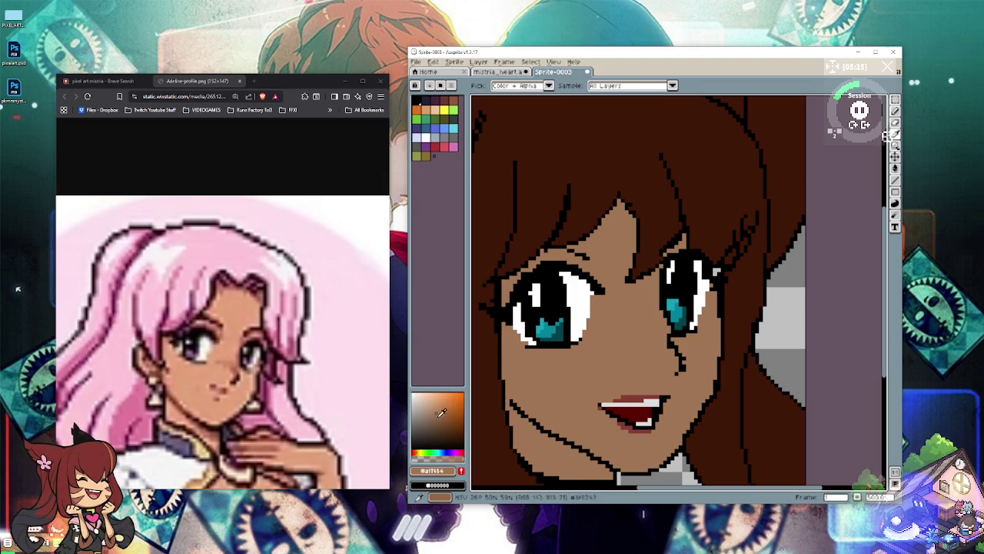
left_click(444, 418)
left_click_drag(444, 419, 443, 396)
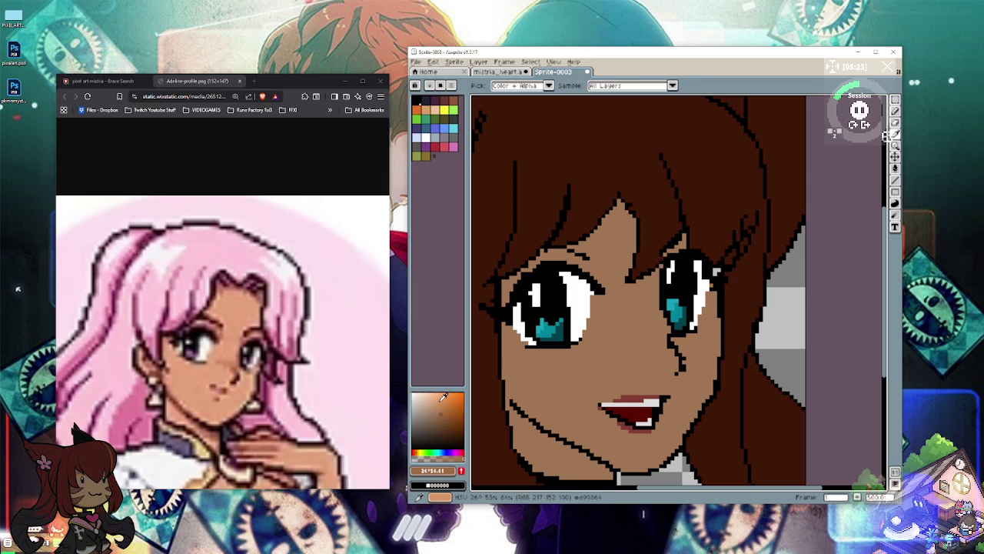
left_click(894, 112)
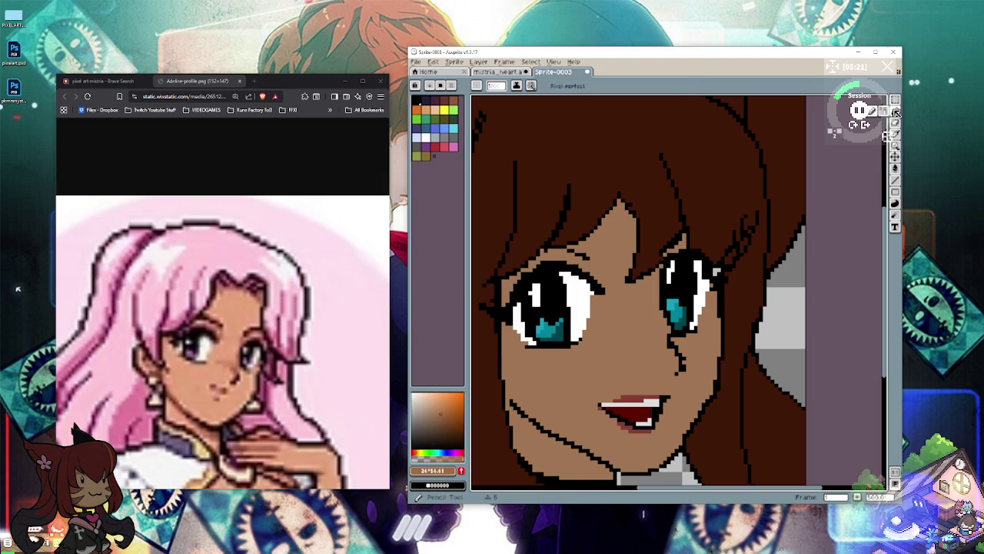
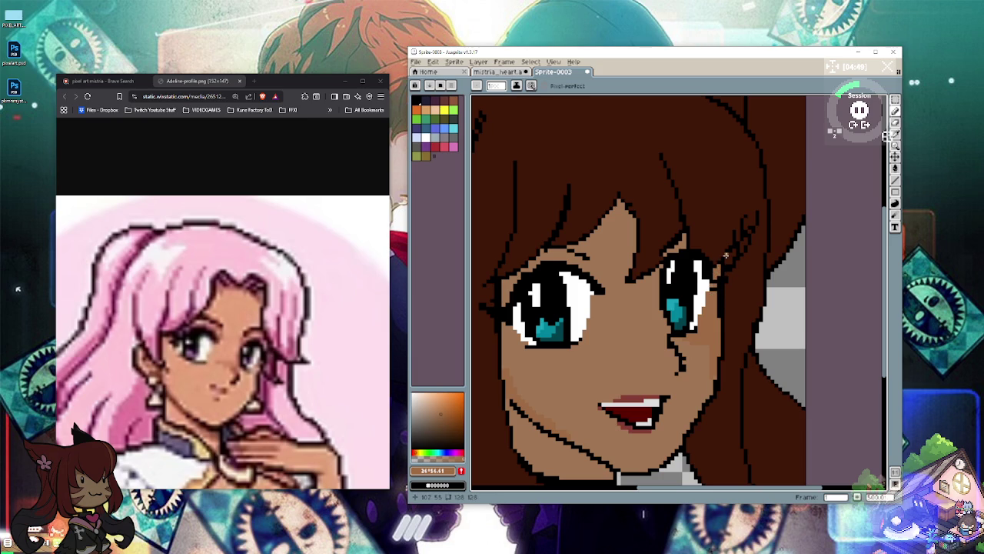
Step: Bucket-fill the neck, the small hair patch and the area below the collar with dark brown
scroll(725, 256, "down", 3)
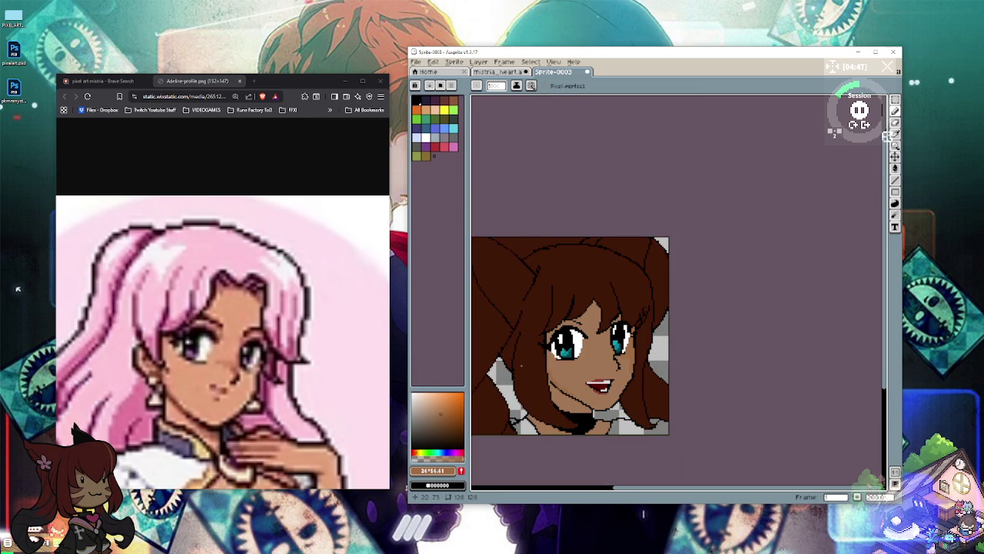
scroll(550, 392, "up", 3)
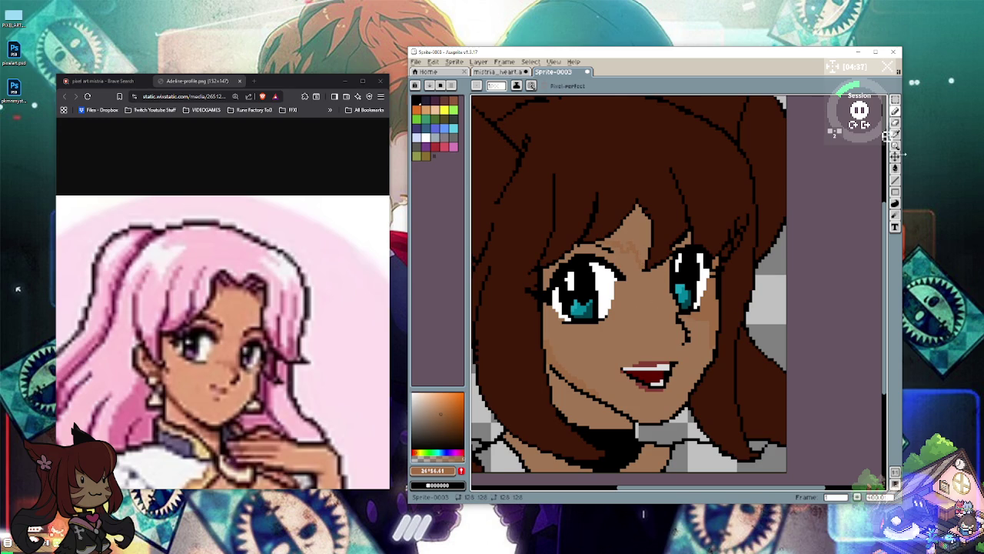
left_click(895, 167)
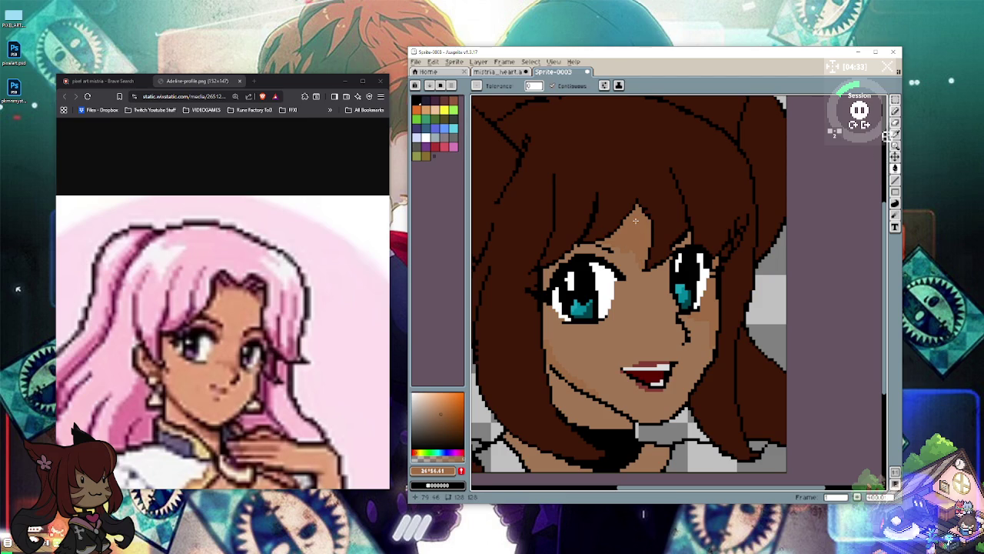
left_click(895, 109)
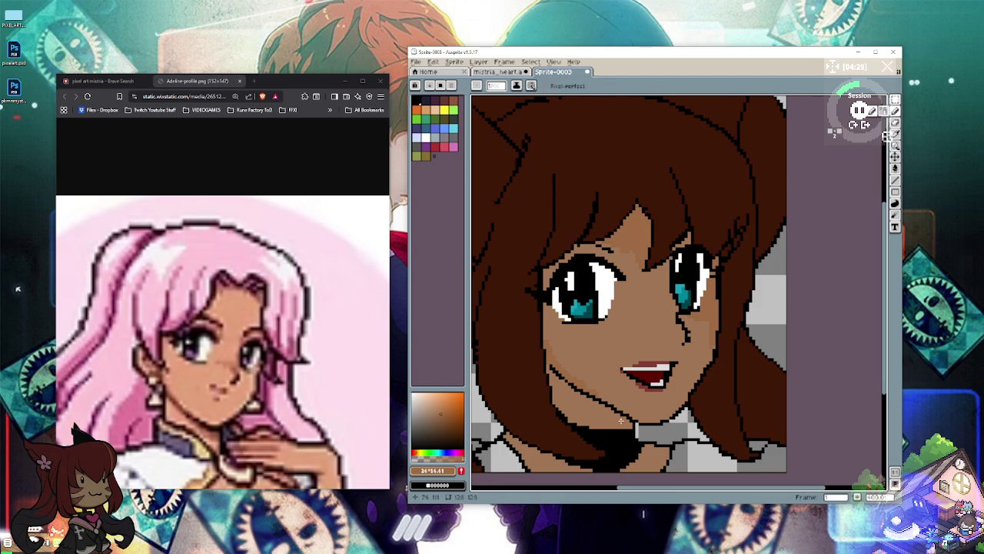
left_click(896, 171)
left_click(584, 397)
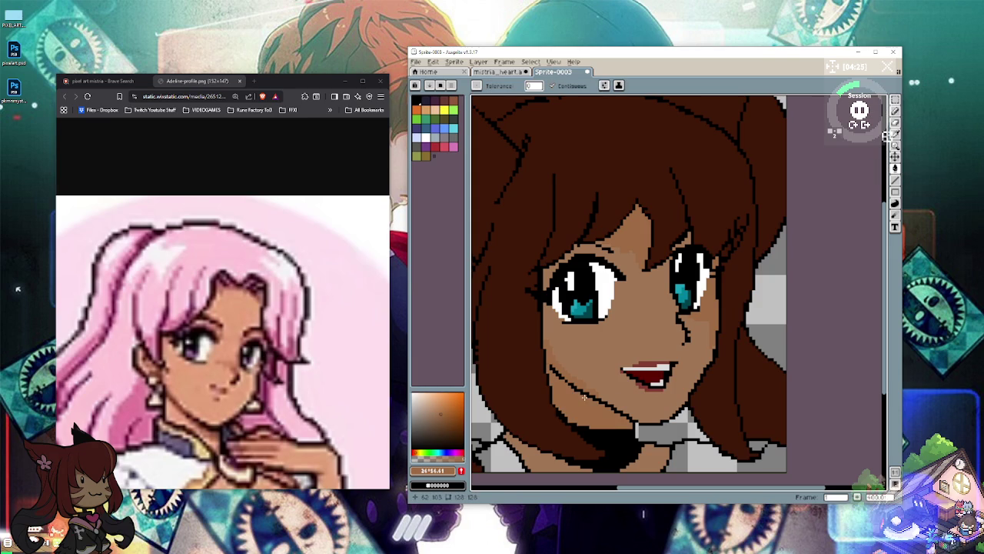
left_click(551, 455)
left_click(647, 451)
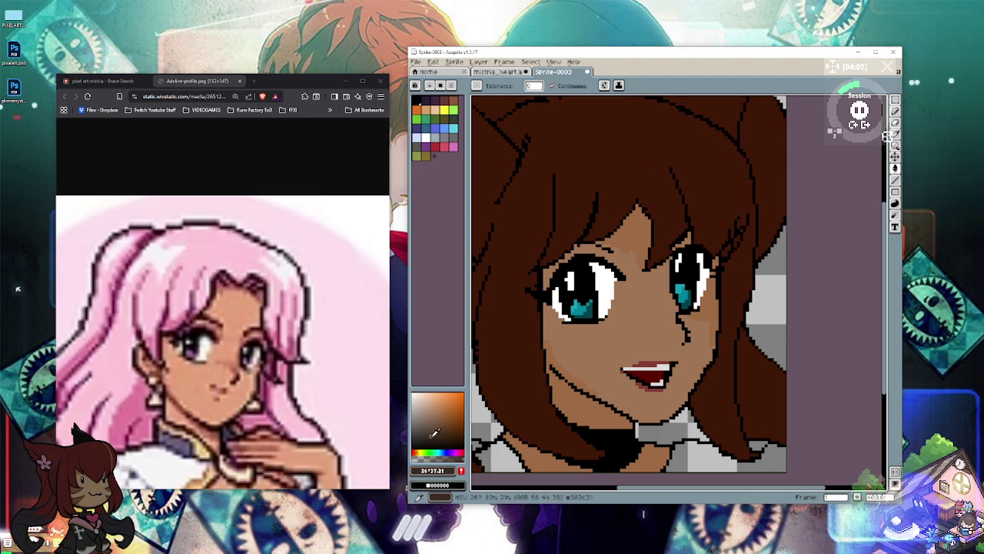
Step: Adjust the brown shade and fill the remaining checkered bottom-left and bottom-right patches
left_click_drag(460, 441, 437, 437)
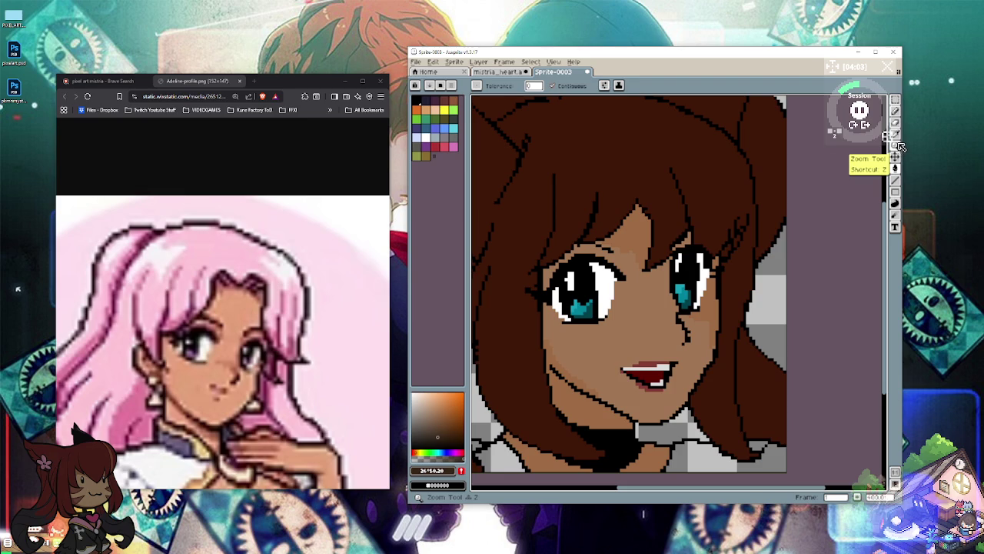
left_click(898, 171)
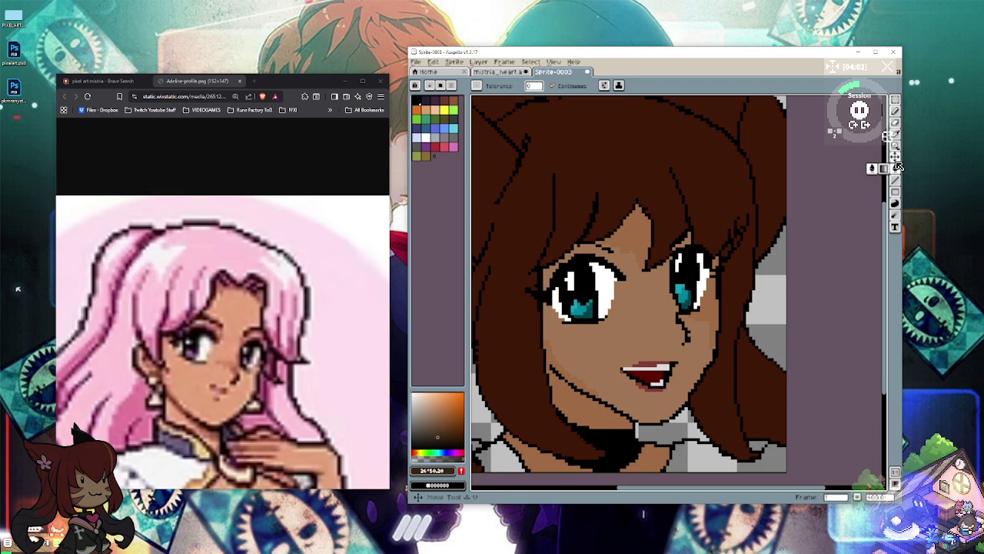
left_click(692, 455)
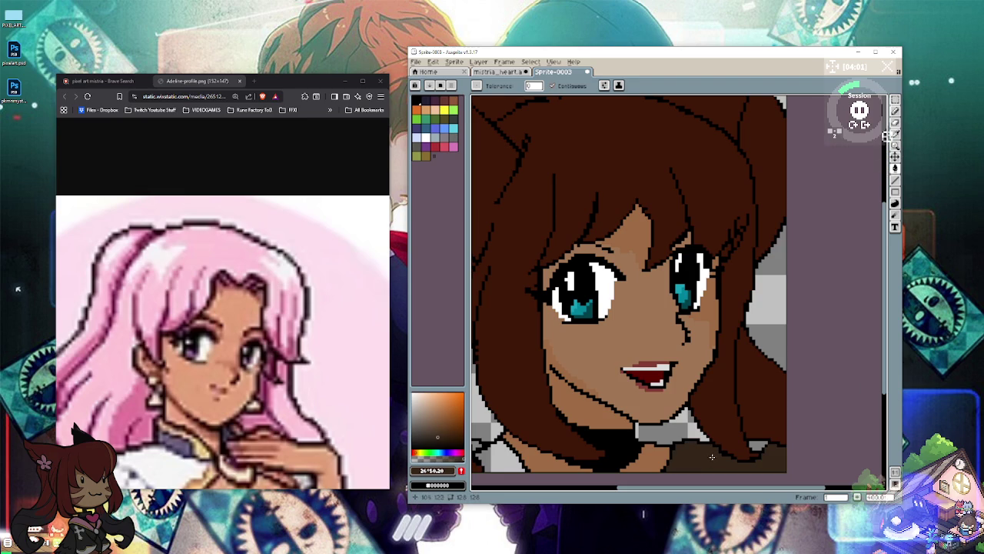
left_click(492, 457)
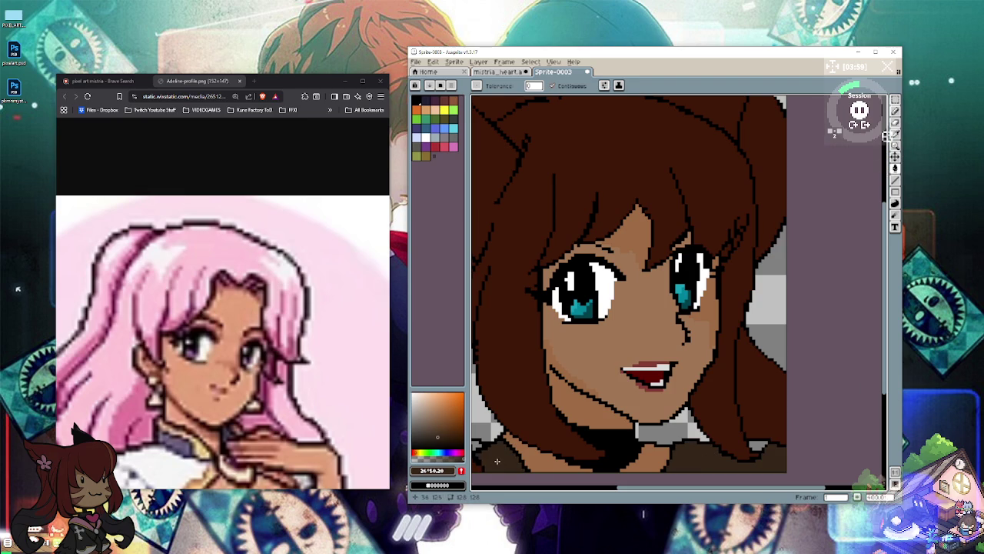
left_click(759, 446)
scroll(762, 439, "left", 3)
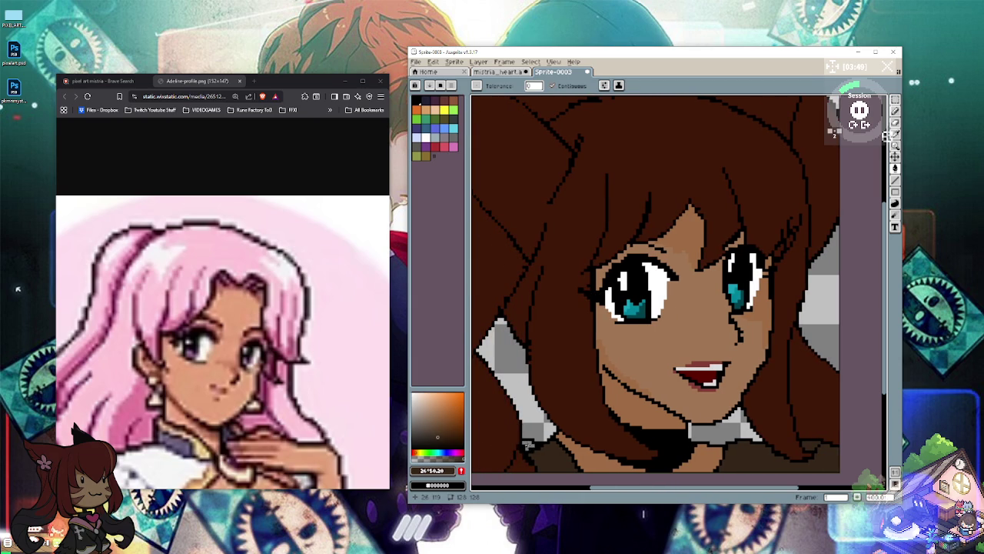
Step: Bucket-fill the collar region and lower clothing areas with light pink
left_click(459, 451)
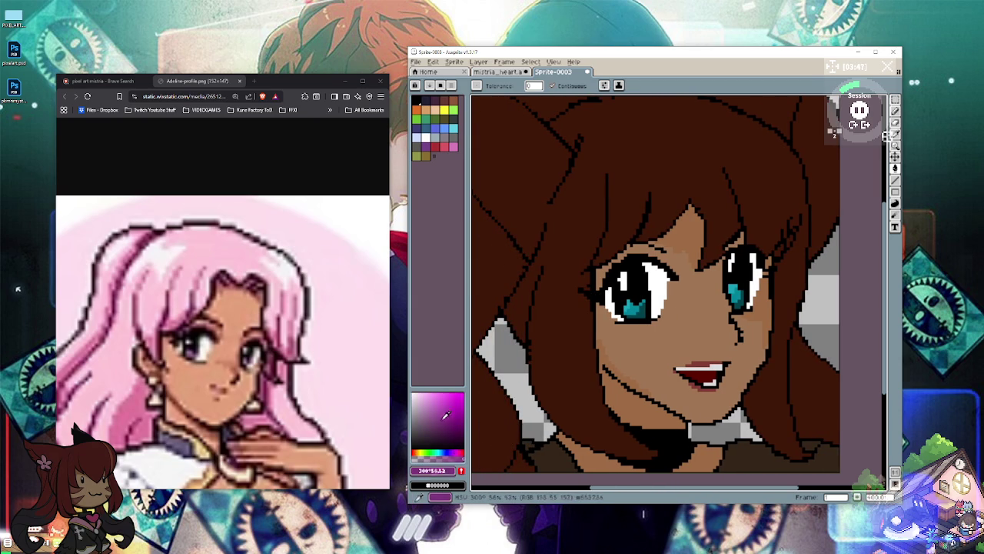
left_click(430, 400)
left_click(550, 459)
left_click(528, 445)
left_click(765, 459)
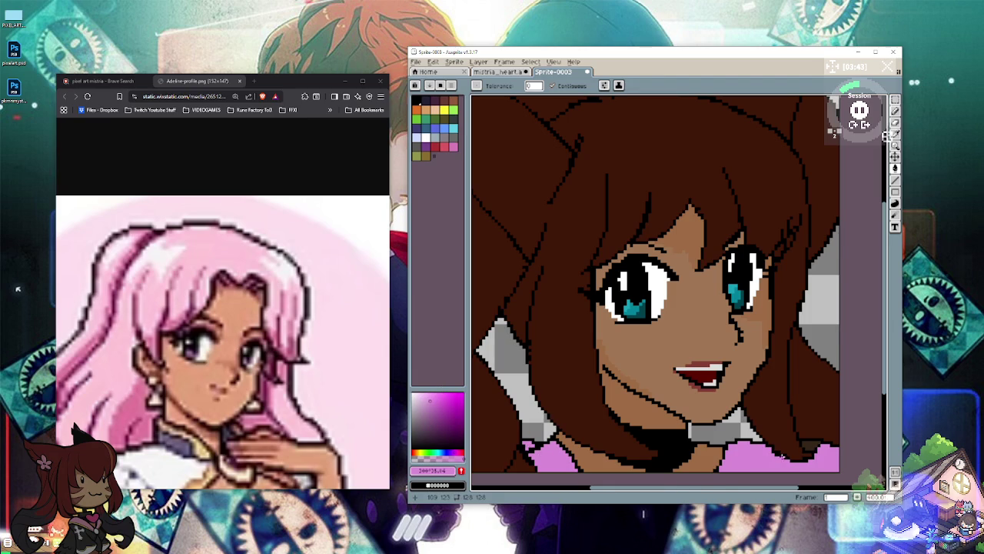
left_click(807, 444)
Step: Draw a heart shape on the choker with the Pencil
left_click(895, 110)
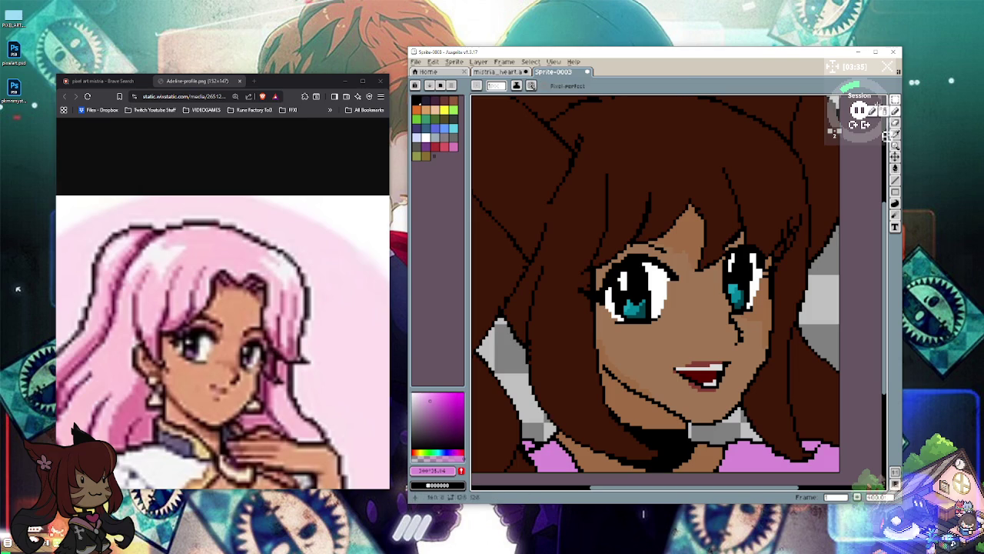
left_click_drag(679, 442, 681, 454)
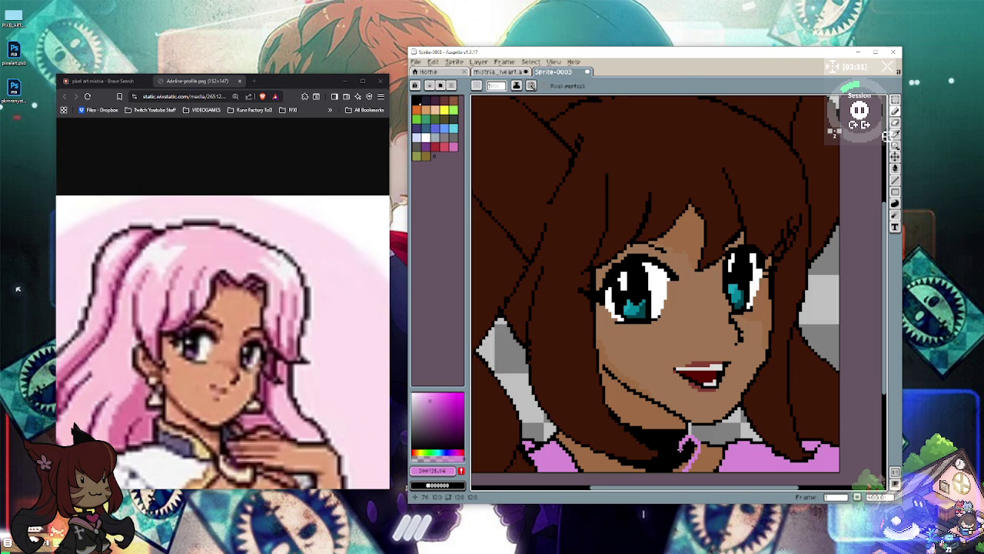
mouse_move(675, 443)
left_mouse_down()
mouse_move(658, 455)
mouse_move(674, 470)
mouse_move(654, 448)
mouse_move(676, 465)
mouse_move(683, 454)
left_mouse_up()
left_click_drag(687, 452, 662, 454)
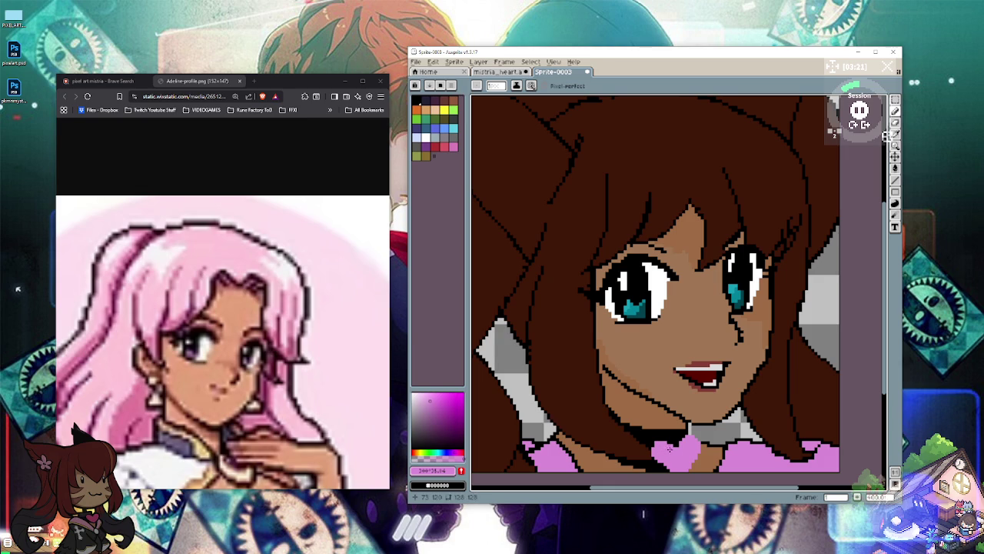
mouse_move(666, 445)
left_mouse_down()
mouse_move(655, 440)
mouse_move(654, 453)
left_mouse_up()
Step: Fill the choker heart with a bright saturated magenta
left_click(463, 411)
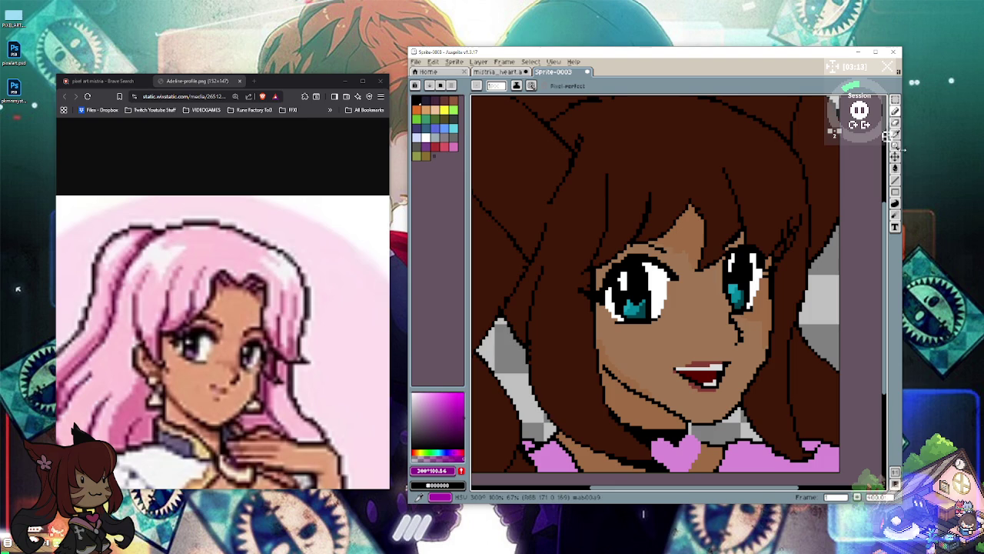
left_click(894, 168)
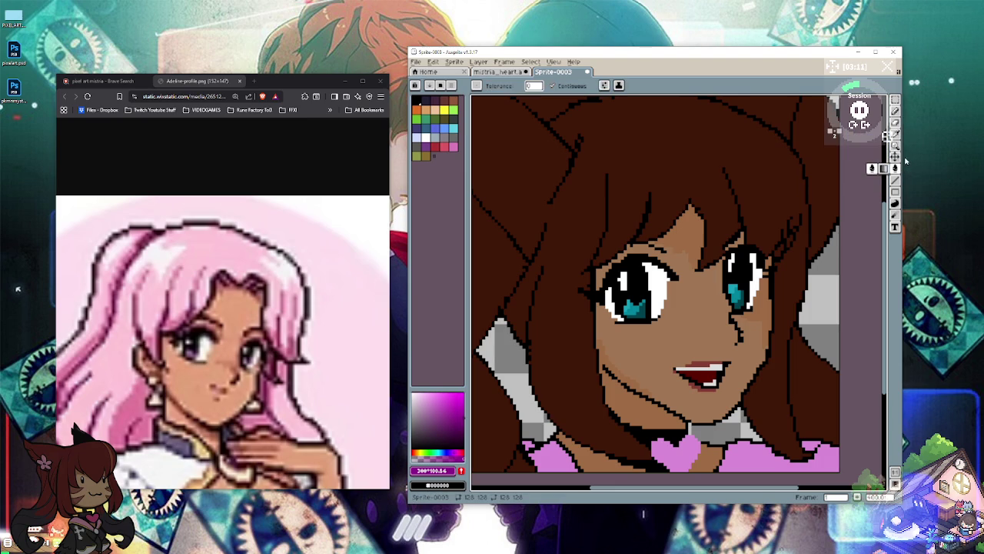
left_click(683, 451)
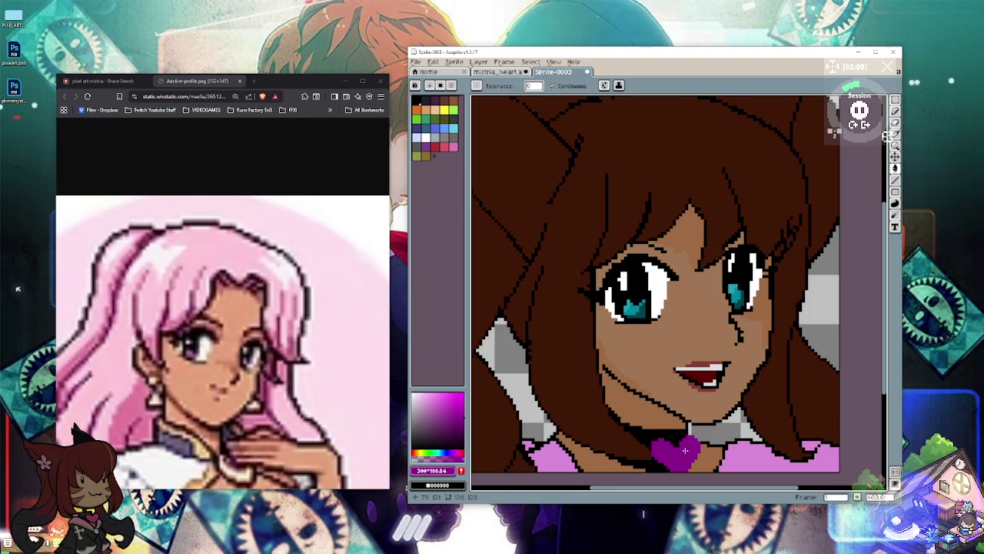
left_click_drag(464, 394, 468, 405)
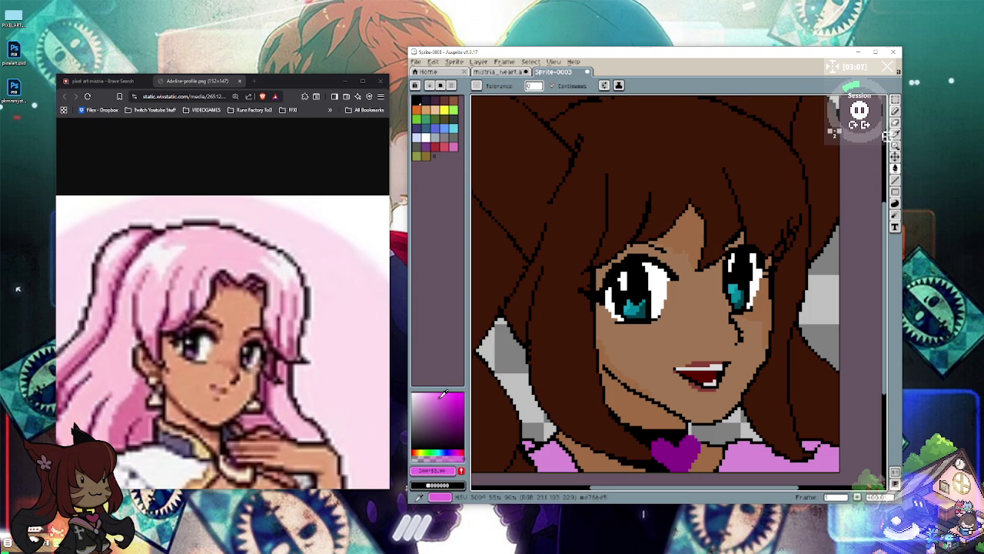
left_click(684, 446)
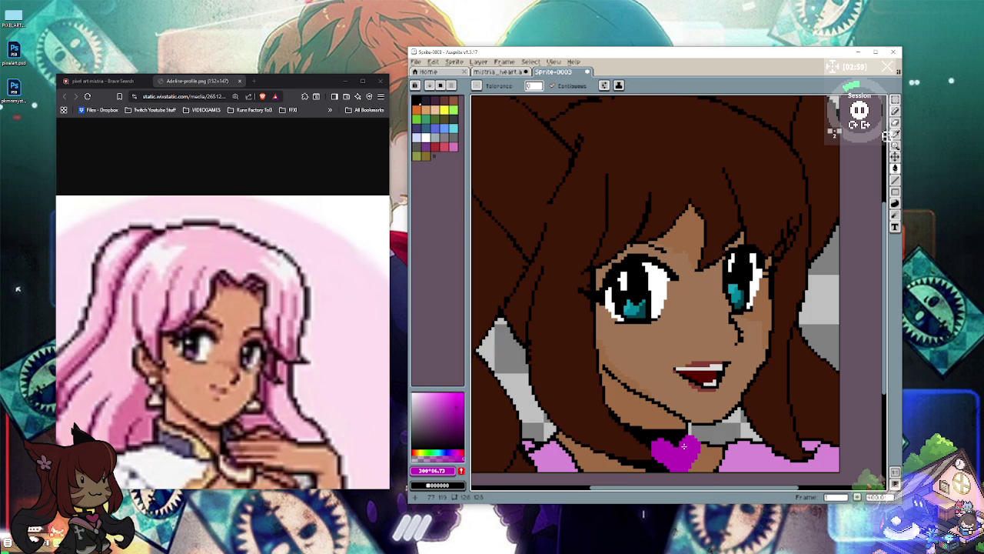
left_click(895, 111)
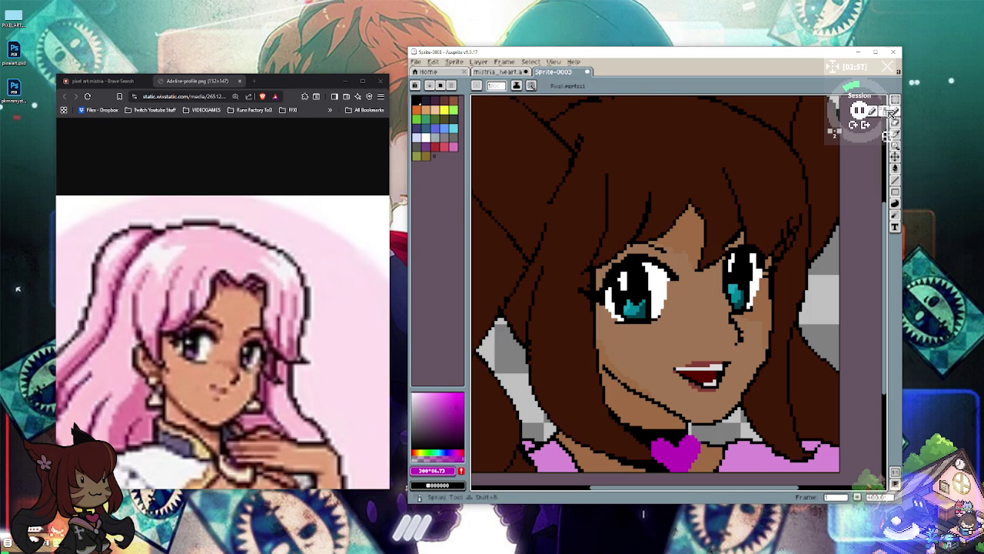
Step: Sample the hair's dark brown with the Eyedropper, tweak its shade, and undo the last pencil stroke
left_click(897, 134)
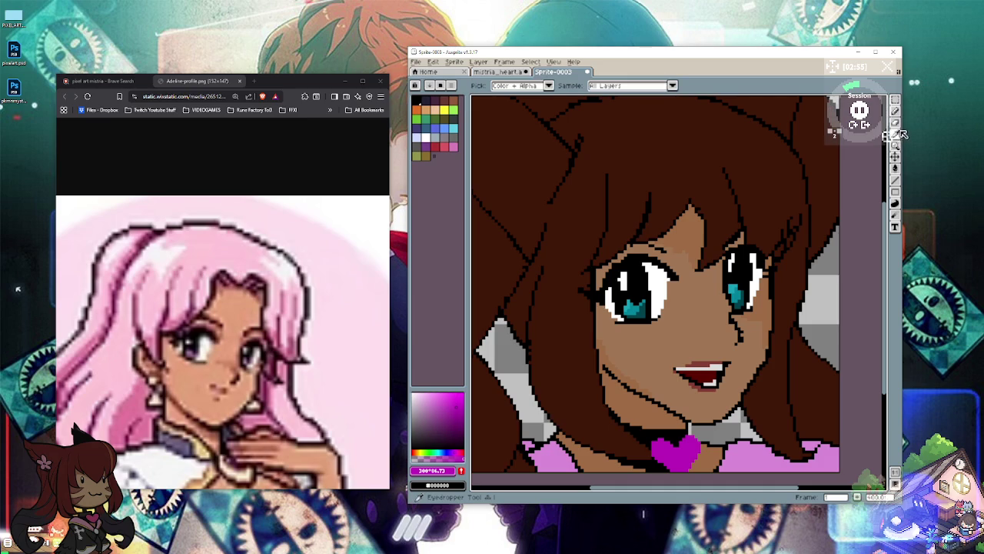
left_click(751, 157)
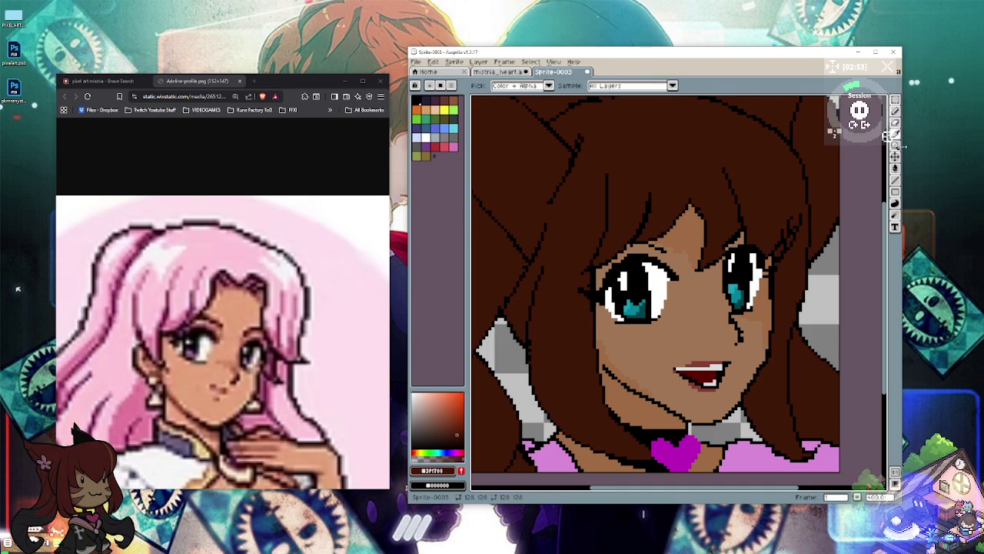
left_click(896, 111)
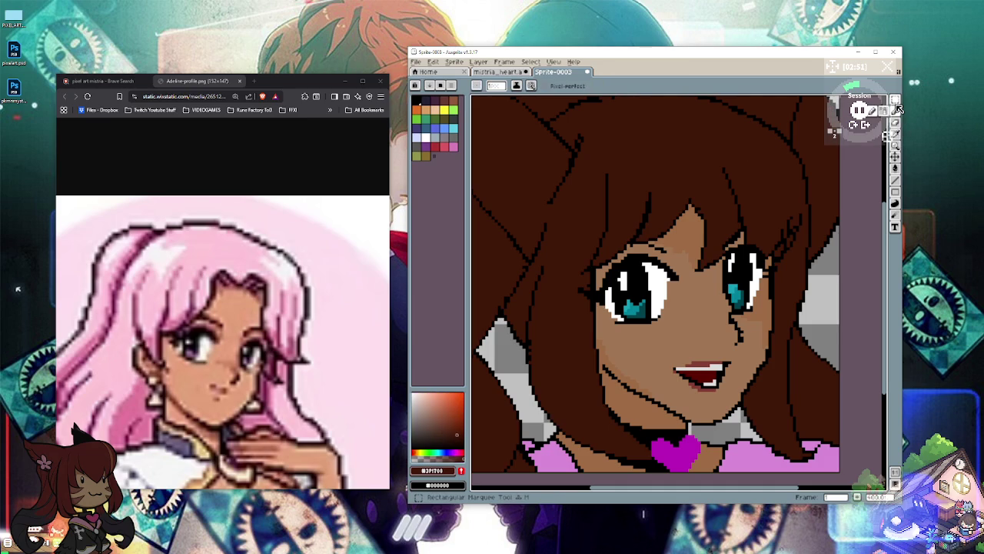
left_click(457, 438)
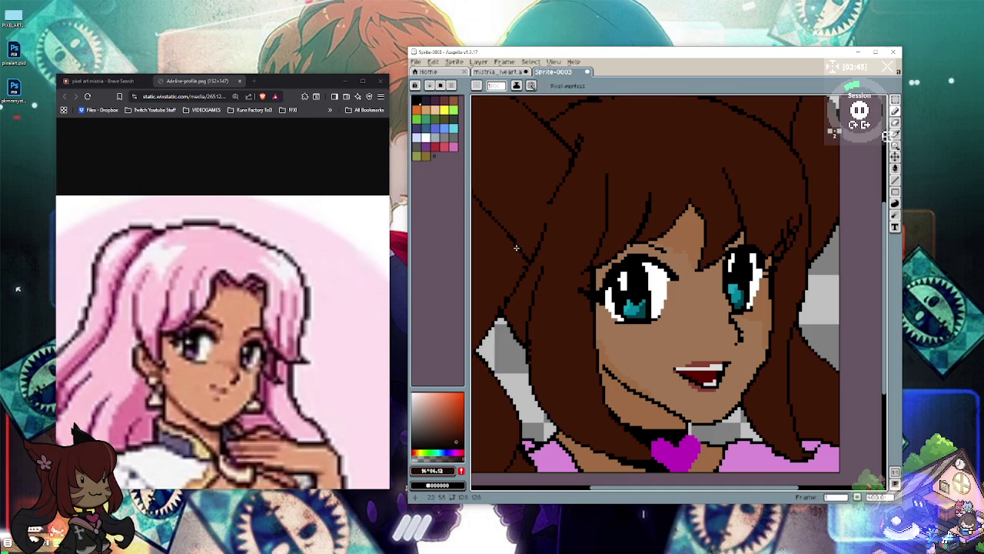
scroll(480, 215, "left", 3)
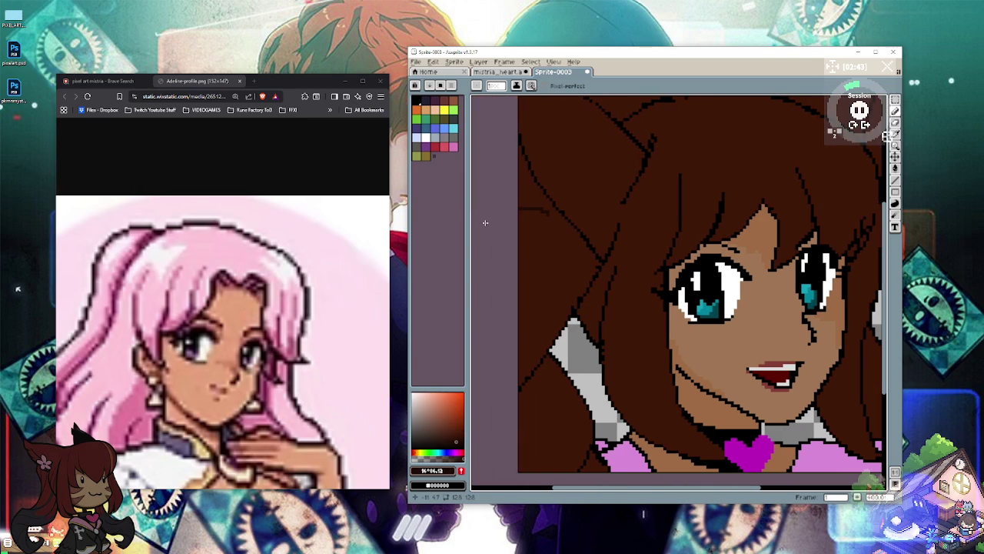
key("ctrl+z")
Step: Maximise the editor and shade the hair behind the left ear darker brown using Bucket and Pencil
left_click(881, 51)
scroll(488, 384, "down", 1)
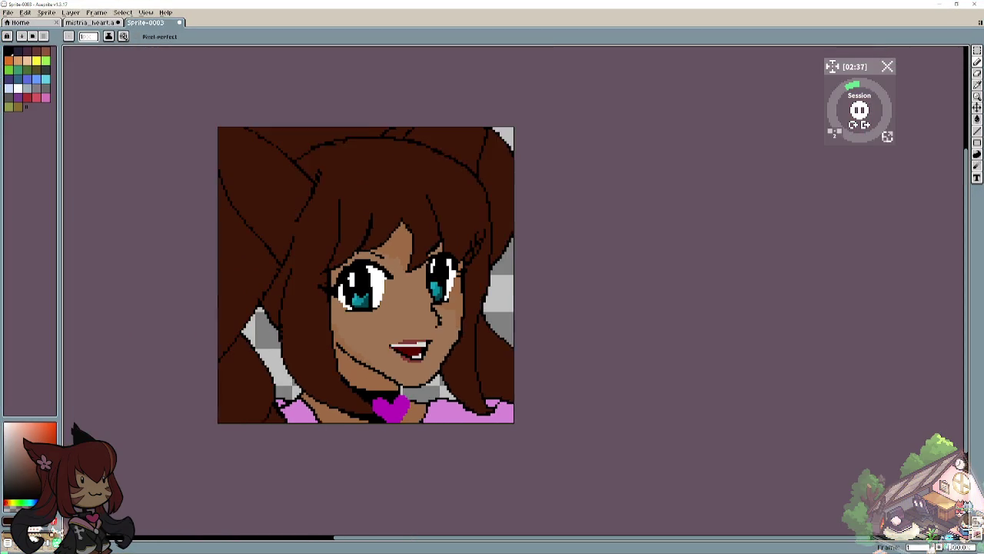
scroll(492, 254, "up", 1)
scroll(492, 308, "up", 2)
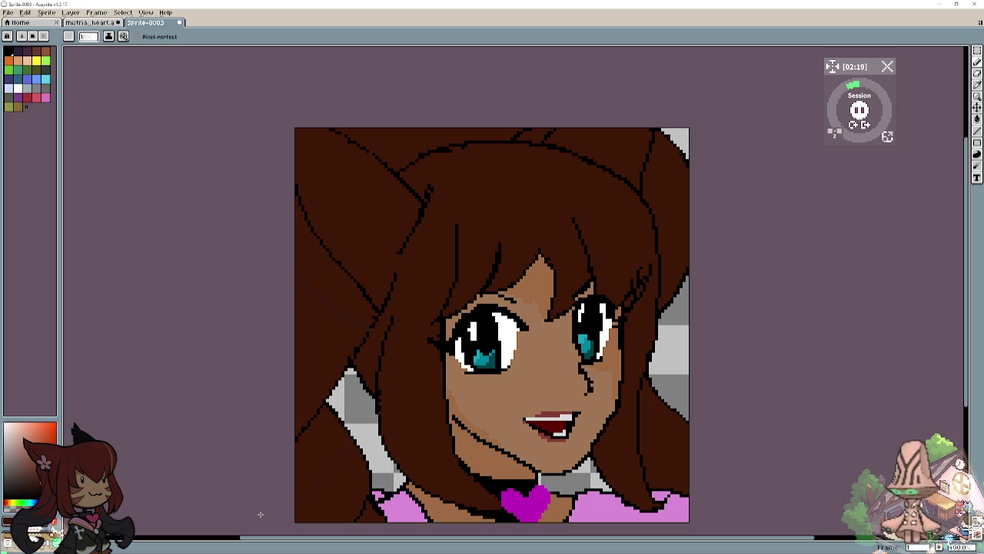
key("g")
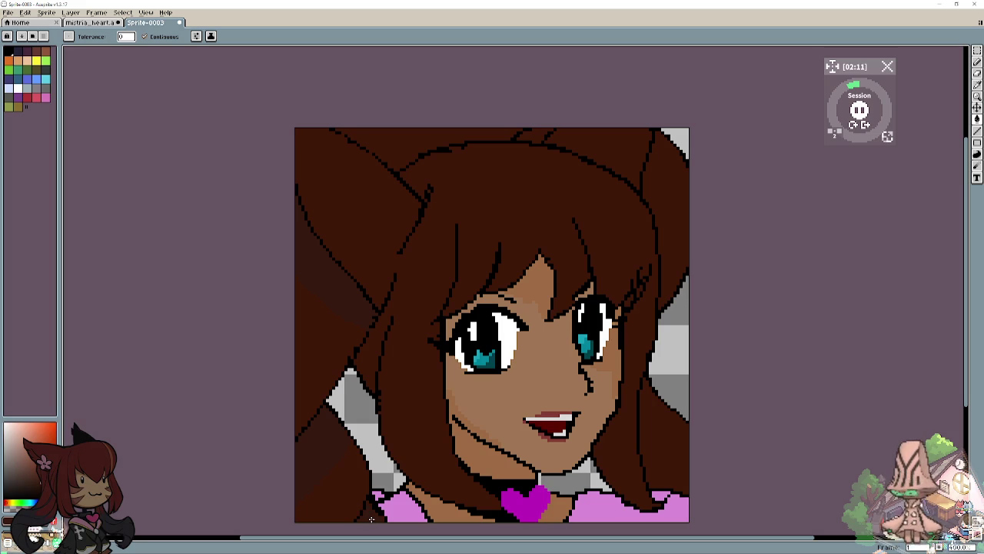
left_click(979, 63)
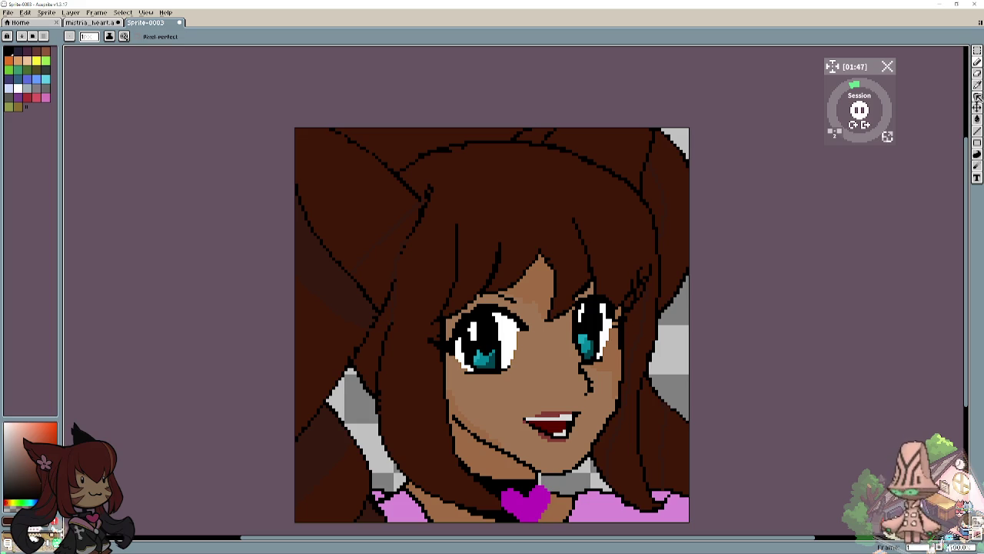
left_click(977, 118)
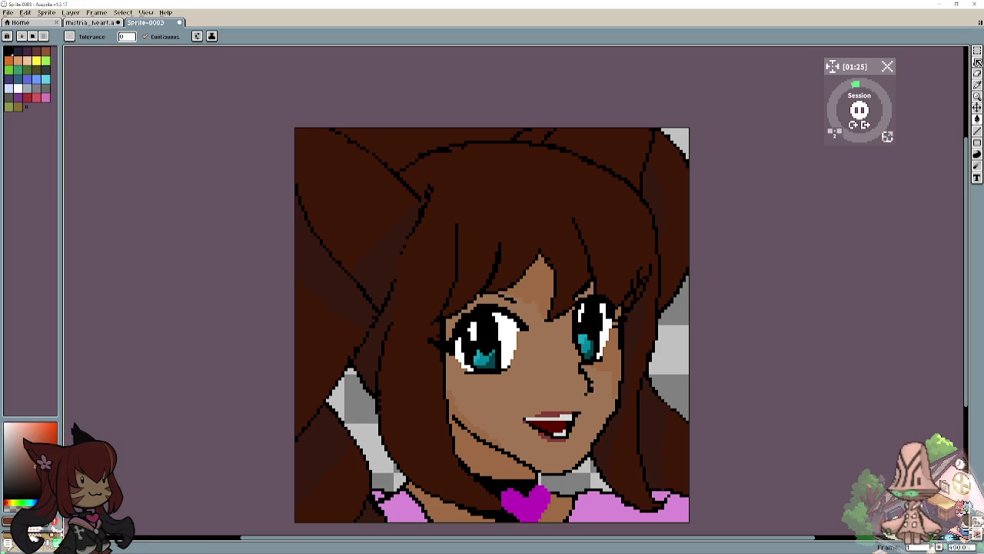
left_click(978, 61)
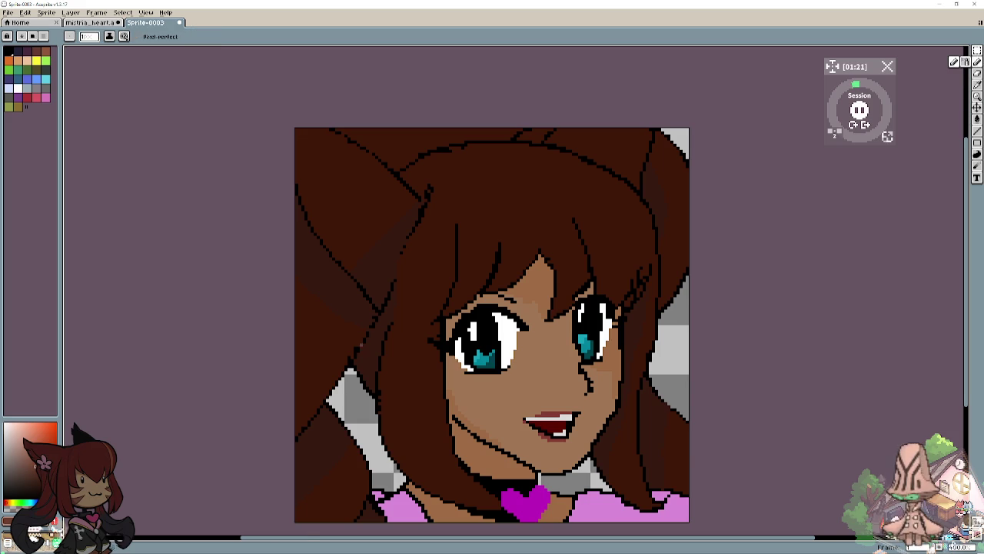
Step: Paint light-brown highlight strands beside the left eye and on the left-side hair, undoing a stray stroke
scroll(364, 352, "down", 1)
scroll(364, 346, "down", 1)
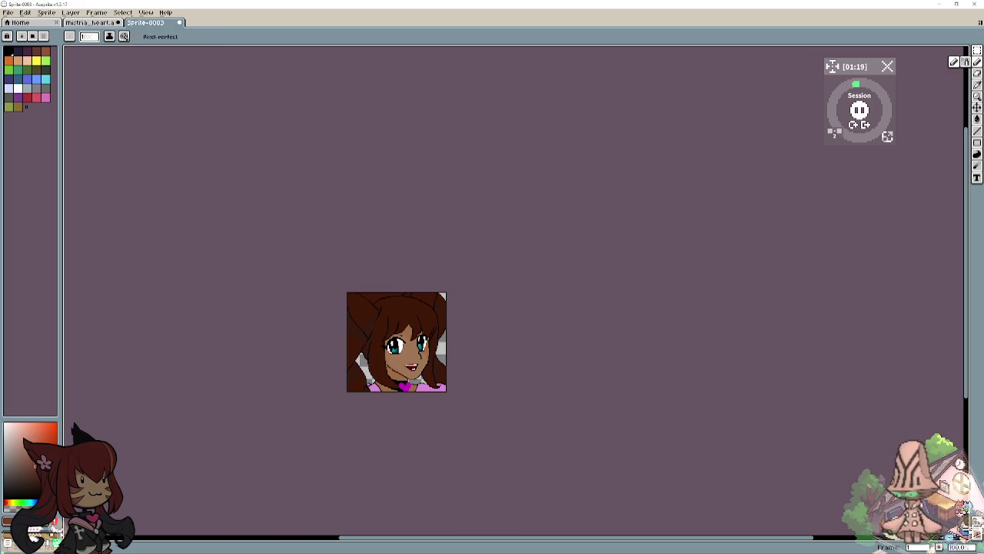
scroll(372, 342, "up", 2)
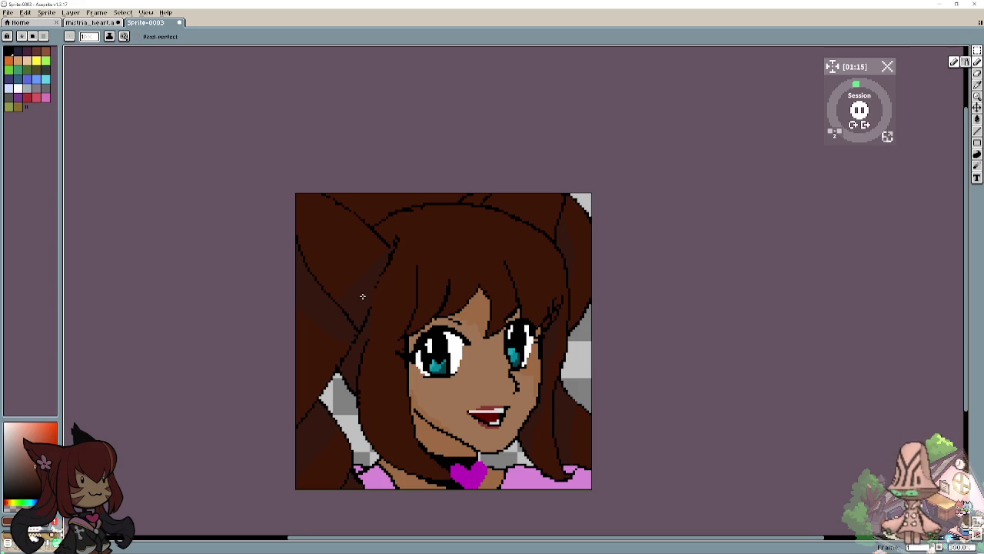
left_click_drag(381, 290, 377, 308)
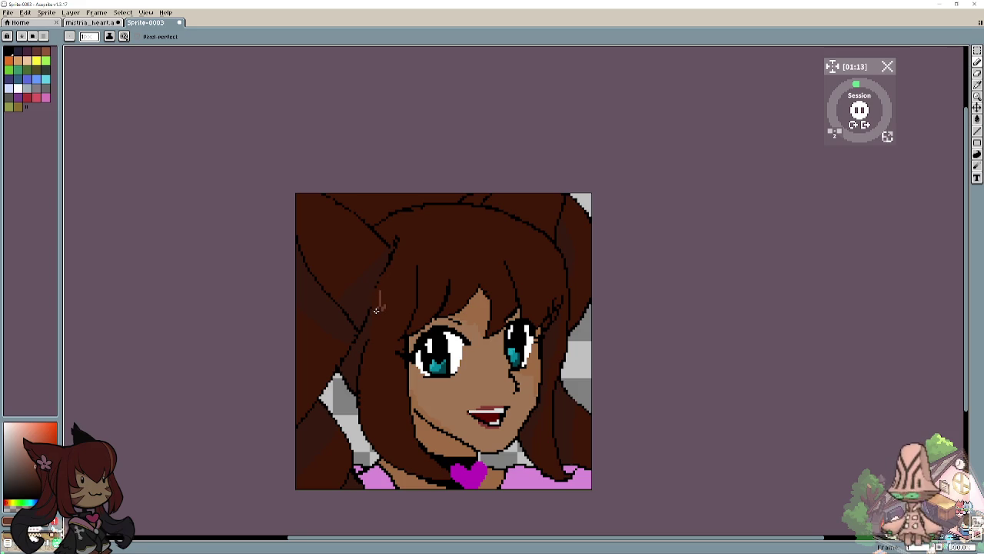
key("v")
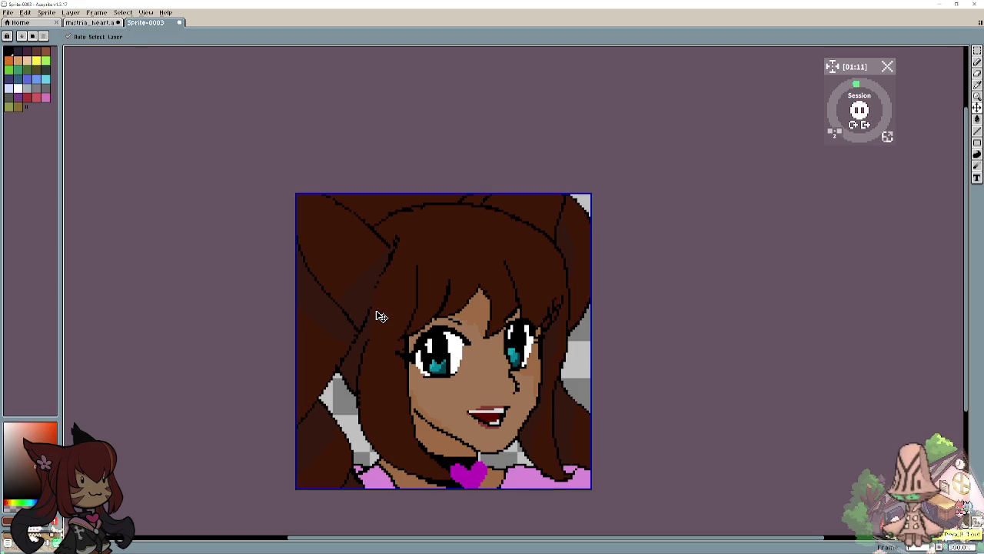
key("ctrl+z")
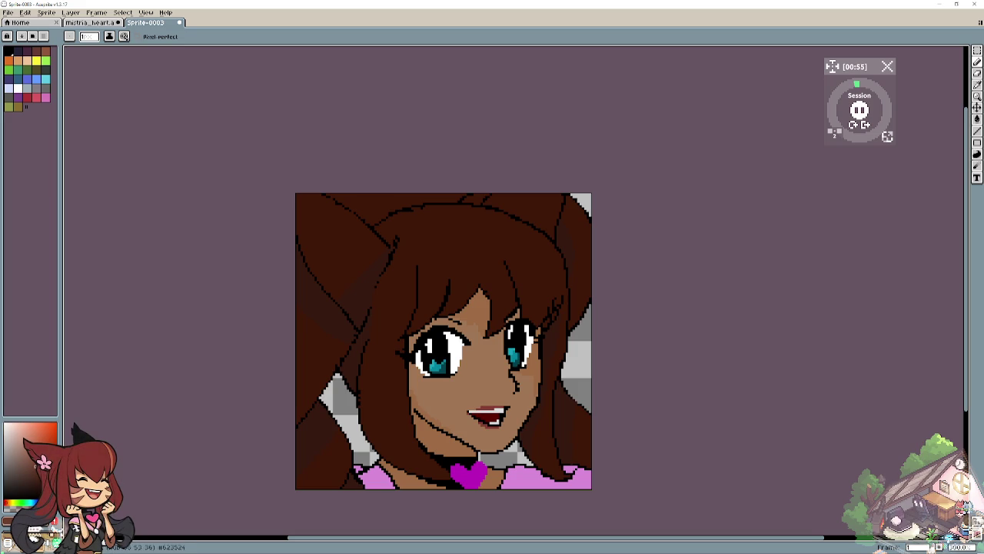
mouse_move(373, 301)
left_mouse_down()
mouse_move(370, 342)
mouse_move(441, 301)
mouse_move(496, 318)
mouse_move(526, 287)
mouse_move(530, 310)
mouse_move(583, 294)
left_mouse_up()
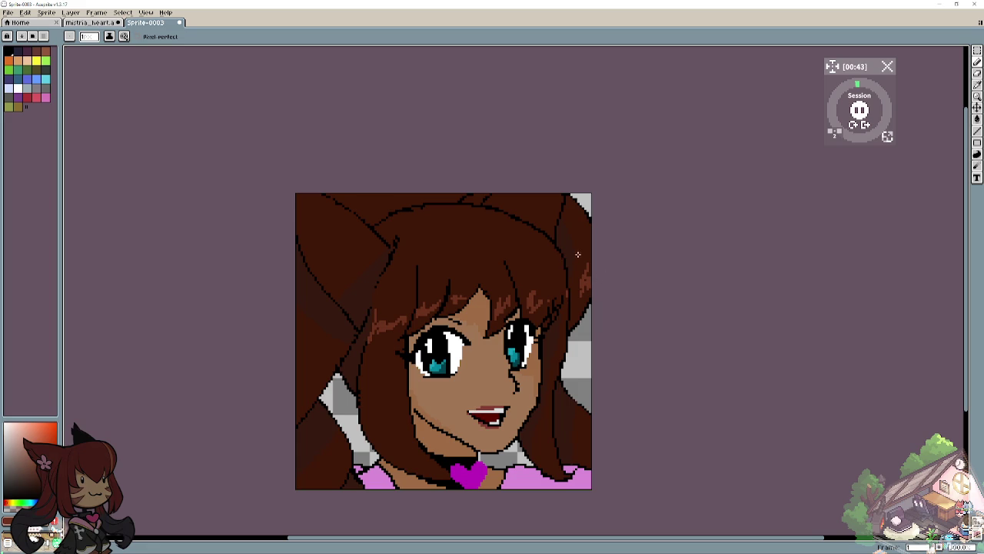
left_click_drag(329, 350, 311, 382)
left_click_drag(322, 354, 301, 374)
Step: Add light-brown strands near the cheek and along the upper and top edge of the hair
mouse_move(400, 419)
left_mouse_down()
mouse_move(409, 448)
mouse_move(377, 457)
left_mouse_up()
mouse_move(371, 423)
left_mouse_down()
mouse_move(378, 443)
mouse_move(395, 446)
left_mouse_up()
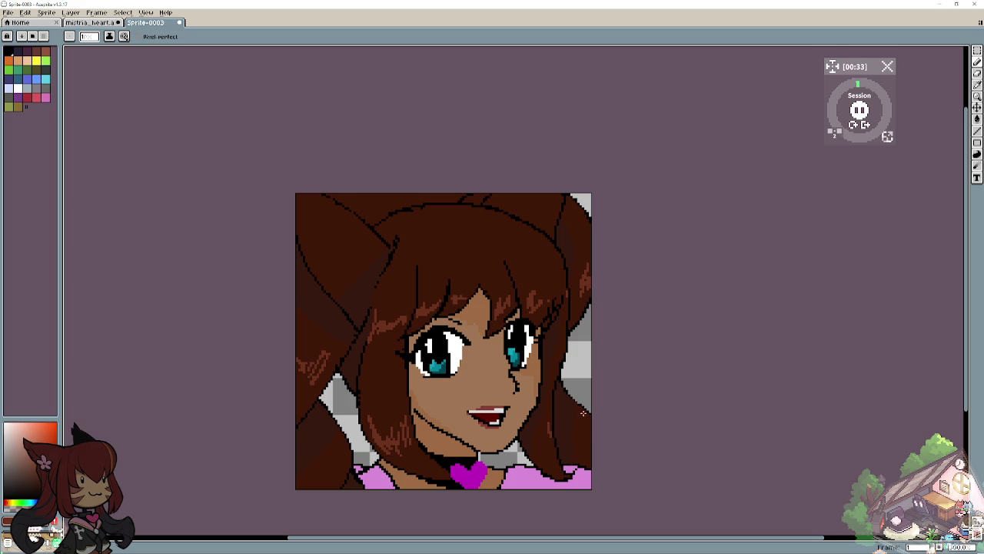
mouse_move(423, 217)
left_mouse_down()
mouse_move(404, 233)
mouse_move(386, 228)
left_mouse_up()
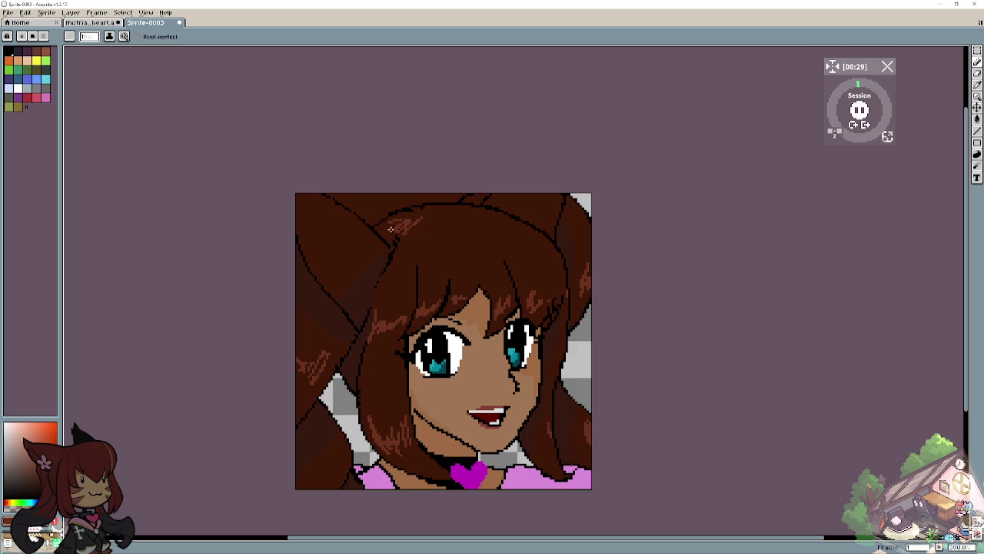
mouse_move(461, 231)
left_mouse_down()
mouse_move(466, 251)
mouse_move(485, 252)
left_mouse_up()
mouse_move(500, 220)
left_mouse_down()
mouse_move(518, 241)
mouse_move(531, 234)
left_mouse_up()
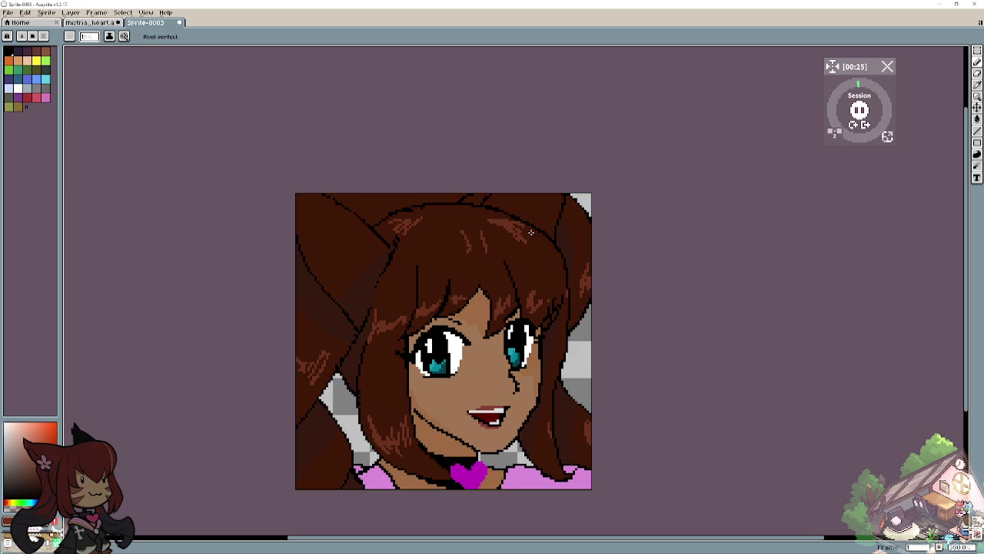
left_click_drag(371, 197, 385, 194)
scroll(356, 326, "down", 2)
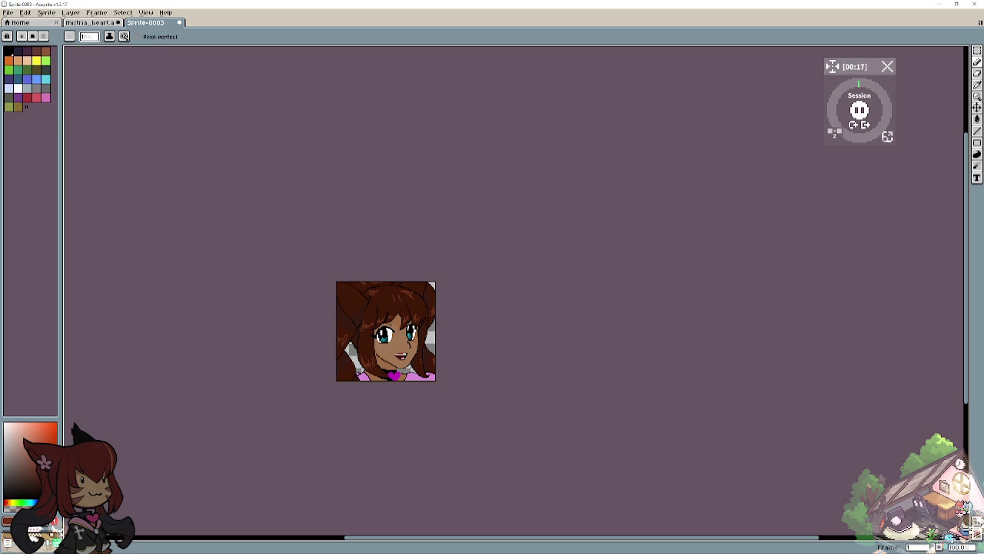
Step: Draw two grey lines from the ear tip up to the top edge of the canvas
scroll(374, 322, "up", 3)
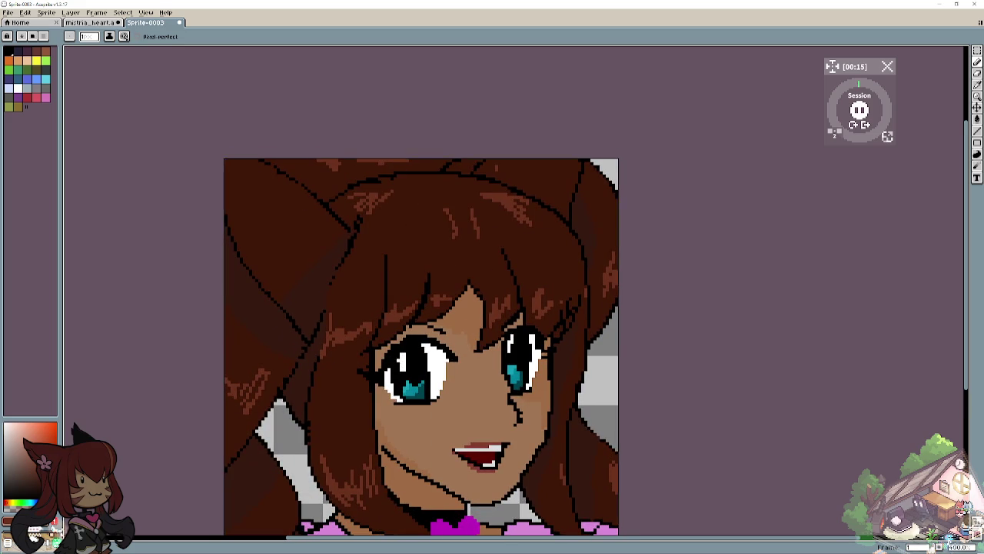
key("v")
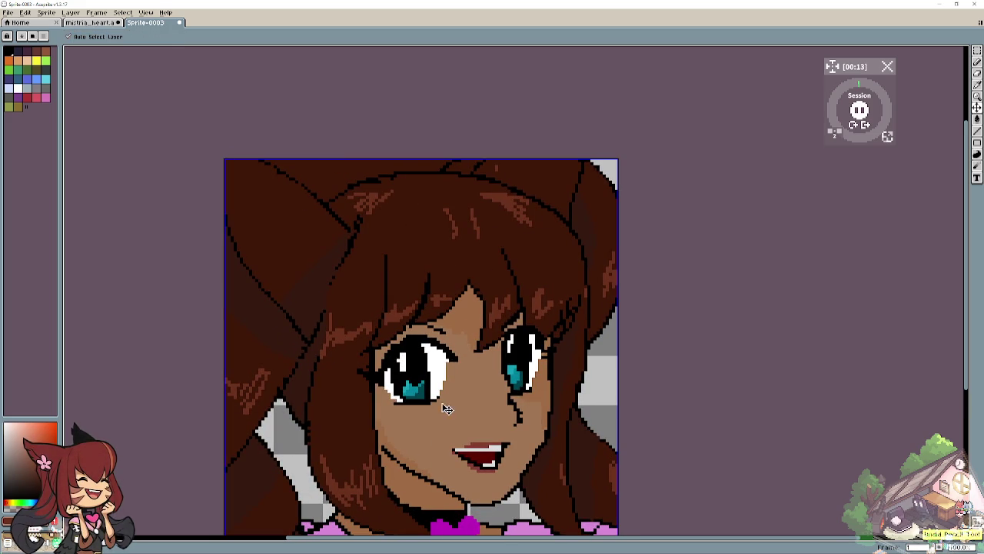
key("b")
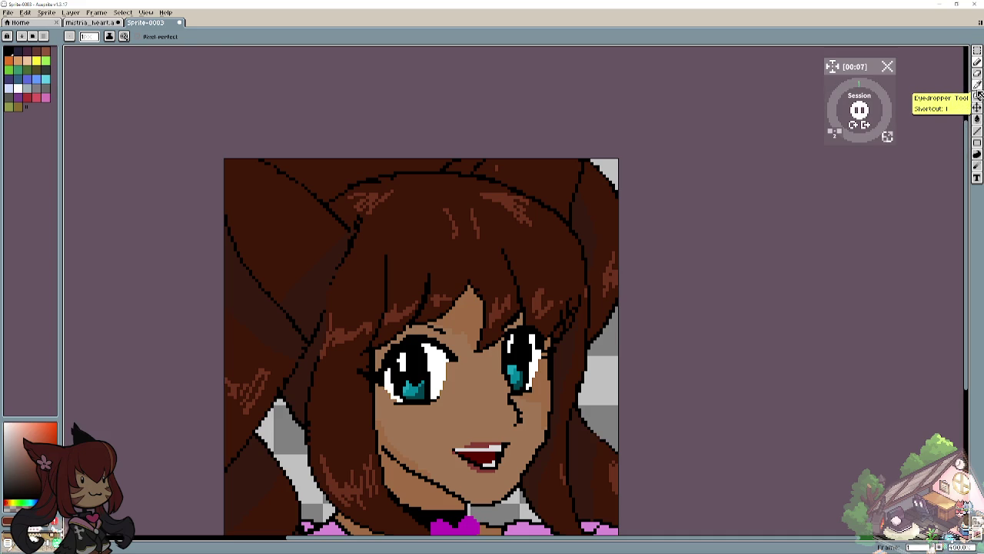
left_click(979, 119)
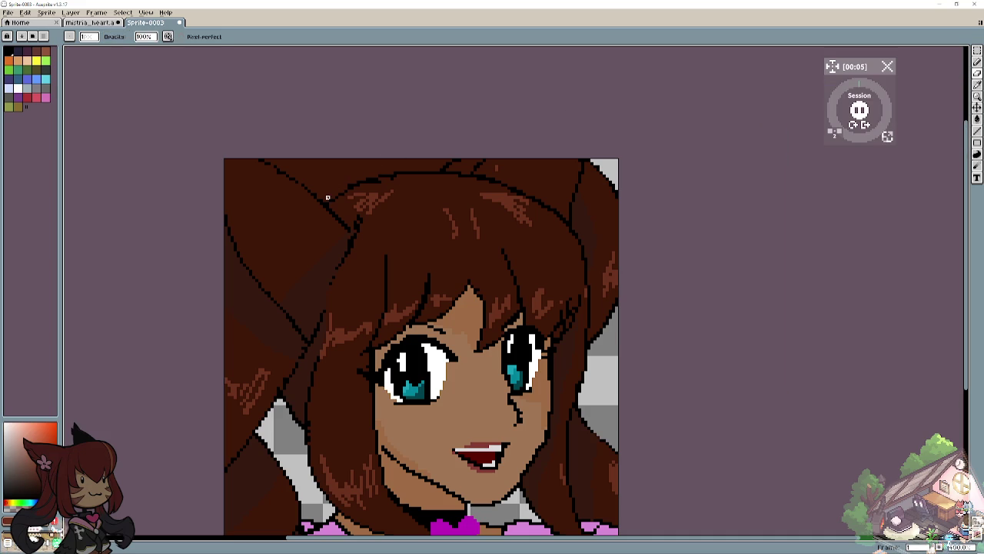
left_click_drag(327, 201, 290, 145)
mouse_move(322, 196)
left_mouse_down()
mouse_move(262, 159)
mouse_move(291, 161)
mouse_move(275, 158)
left_mouse_up()
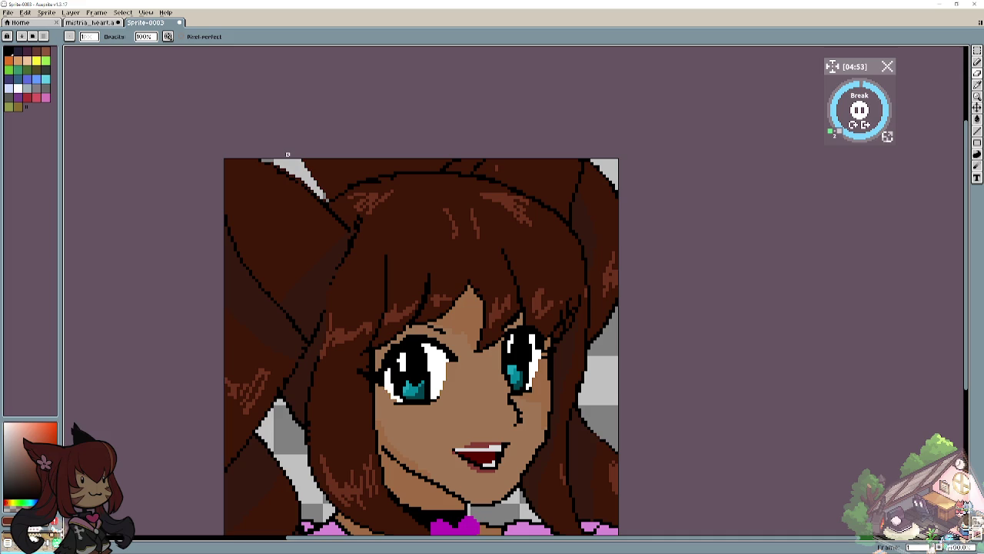
scroll(292, 262, "up", 2)
scroll(292, 261, "down", 1)
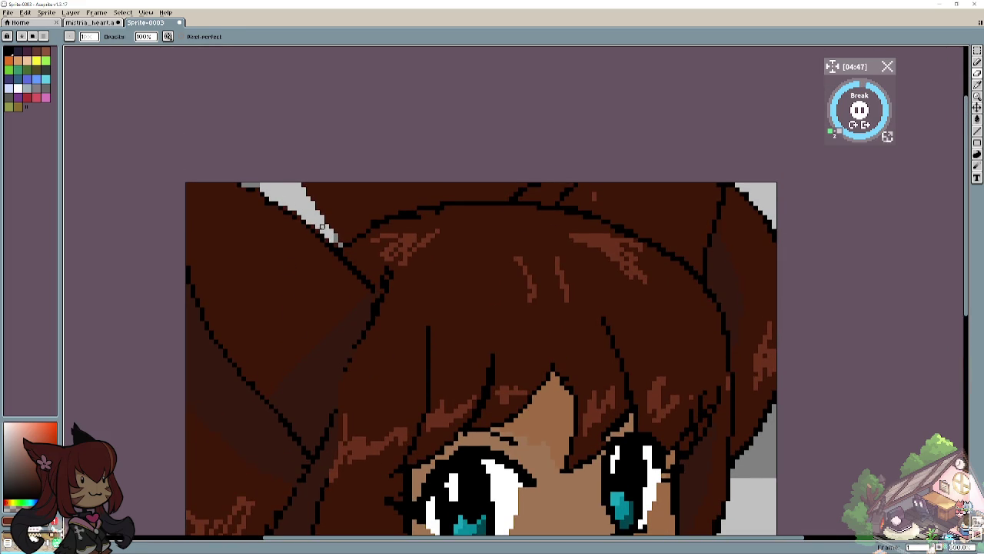
Step: Fill the dark gap above the head between the ears with light and mid grey, then view at 100%
left_click_drag(341, 241, 428, 176)
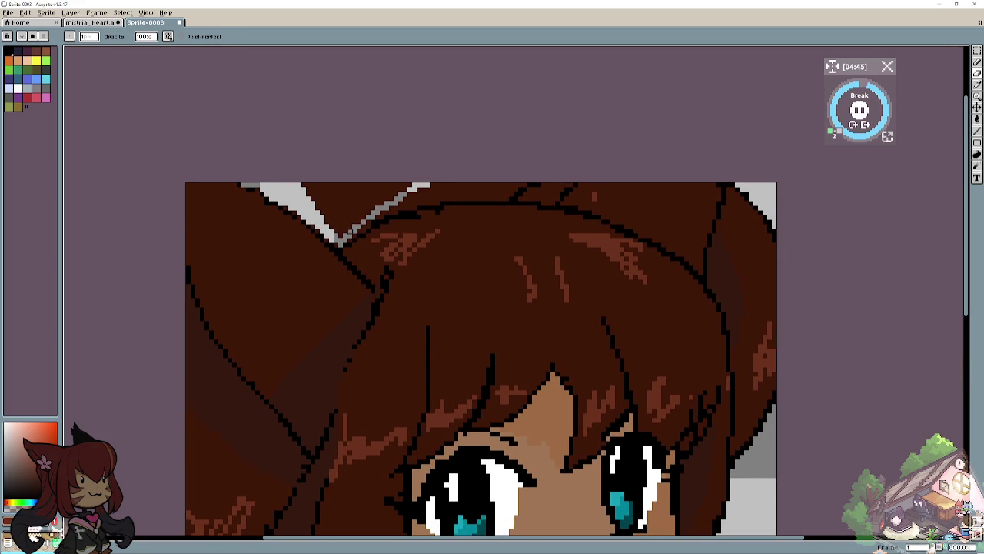
left_click_drag(350, 234, 375, 206)
mouse_move(311, 182)
left_mouse_down()
mouse_move(336, 223)
mouse_move(312, 186)
left_mouse_up()
mouse_move(392, 189)
left_mouse_down()
mouse_move(377, 201)
mouse_move(408, 185)
left_mouse_up()
mouse_move(361, 215)
left_mouse_down()
mouse_move(392, 185)
mouse_move(337, 204)
mouse_move(349, 183)
left_mouse_up()
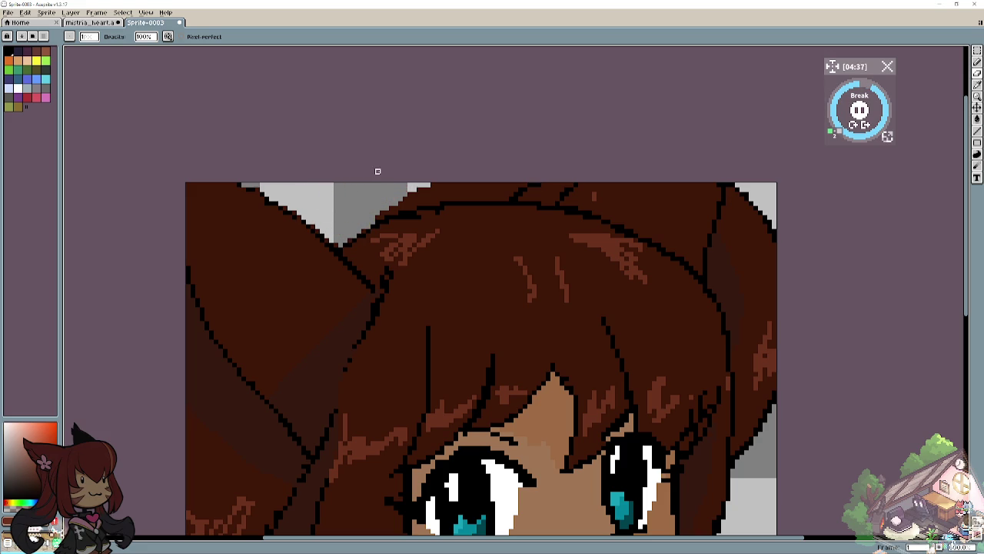
mouse_move(400, 201)
left_mouse_down()
mouse_move(419, 208)
mouse_move(471, 192)
mouse_move(408, 196)
mouse_move(473, 183)
mouse_move(530, 184)
mouse_move(478, 189)
mouse_move(504, 189)
left_mouse_up()
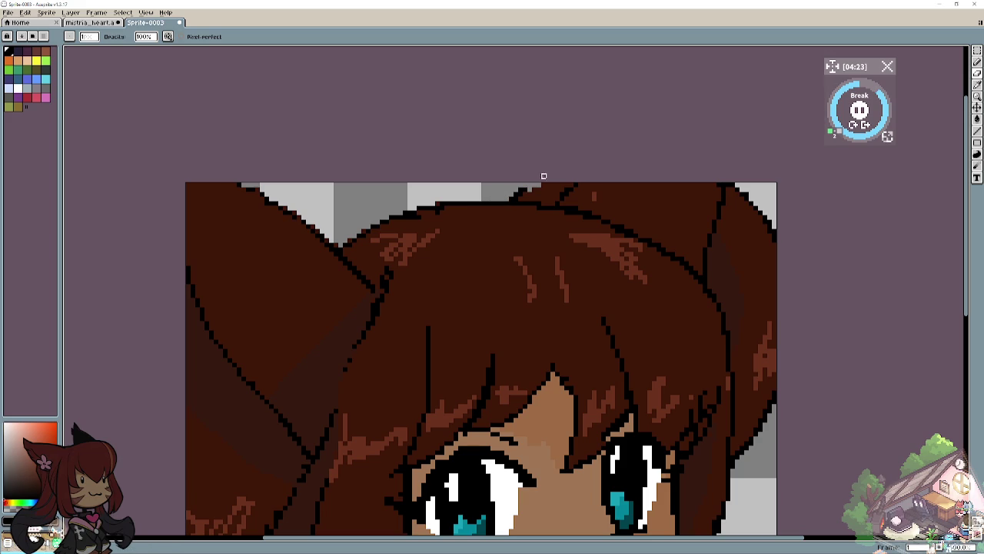
key("e")
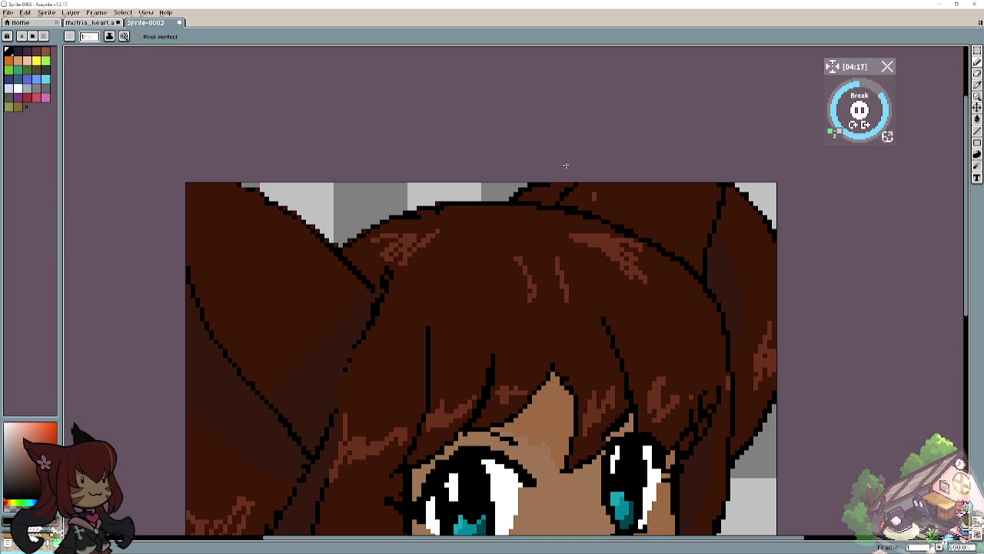
key("1")
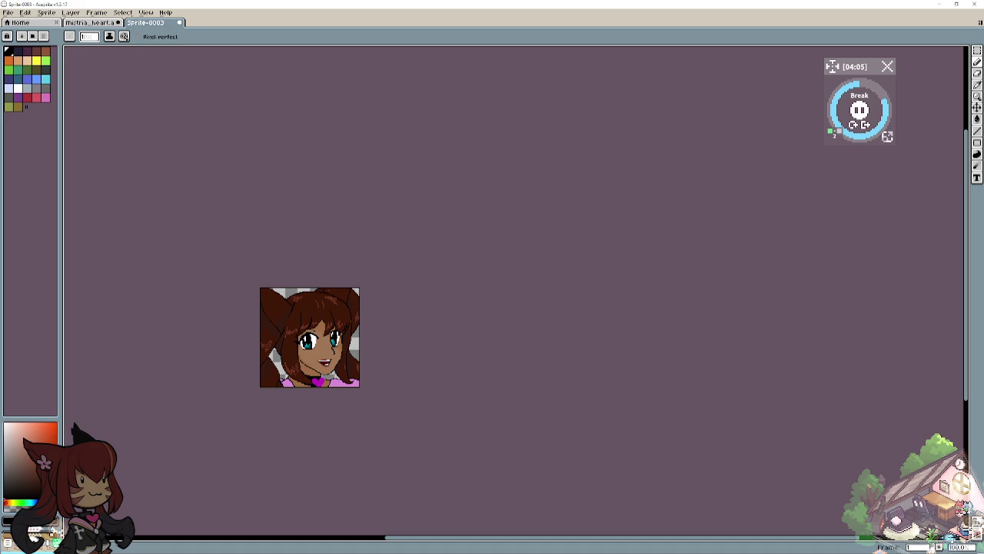
Step: Sample the shirt pink and outline shadow curves on the right and left sides of the shirt
scroll(304, 383, "up", 2)
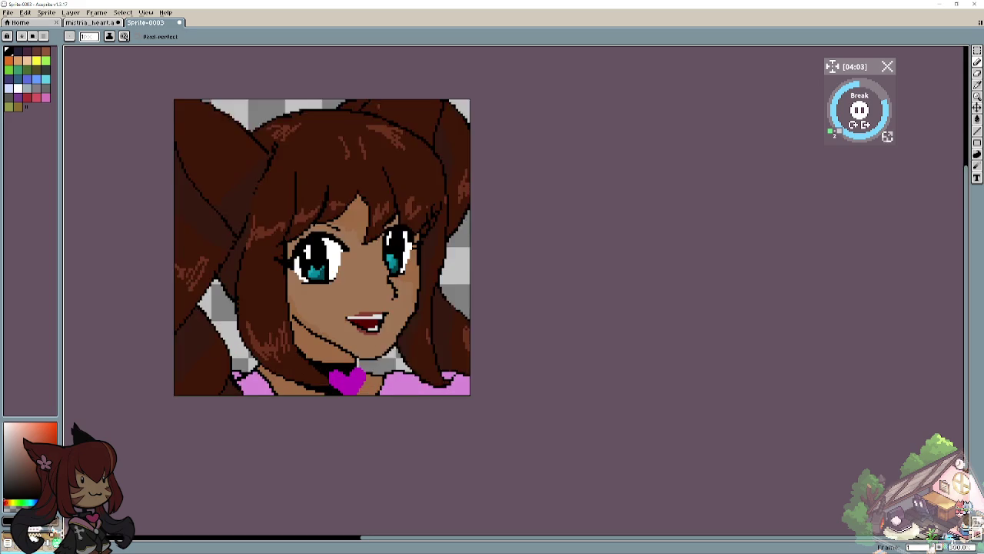
scroll(303, 382, "up", 1)
scroll(319, 361, "up", 1)
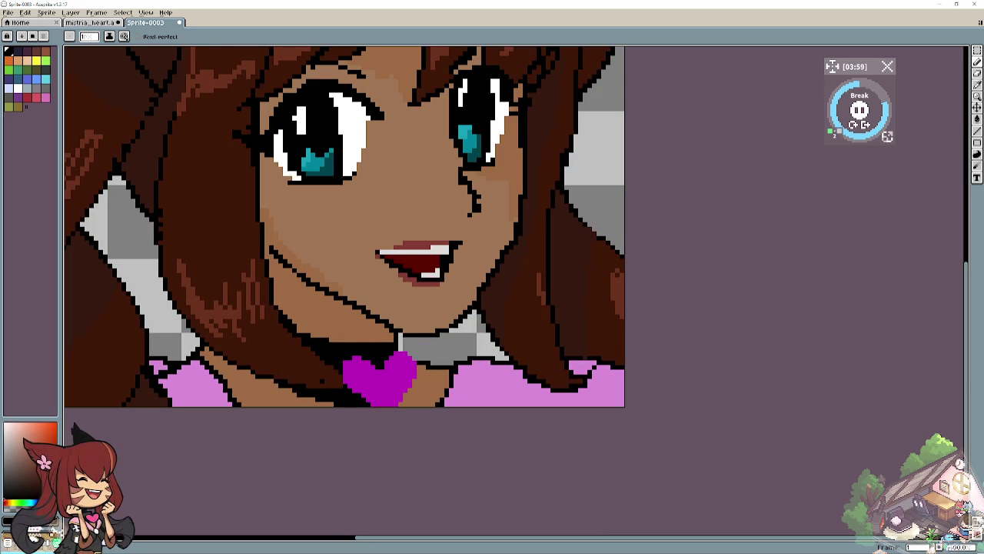
left_click(977, 84)
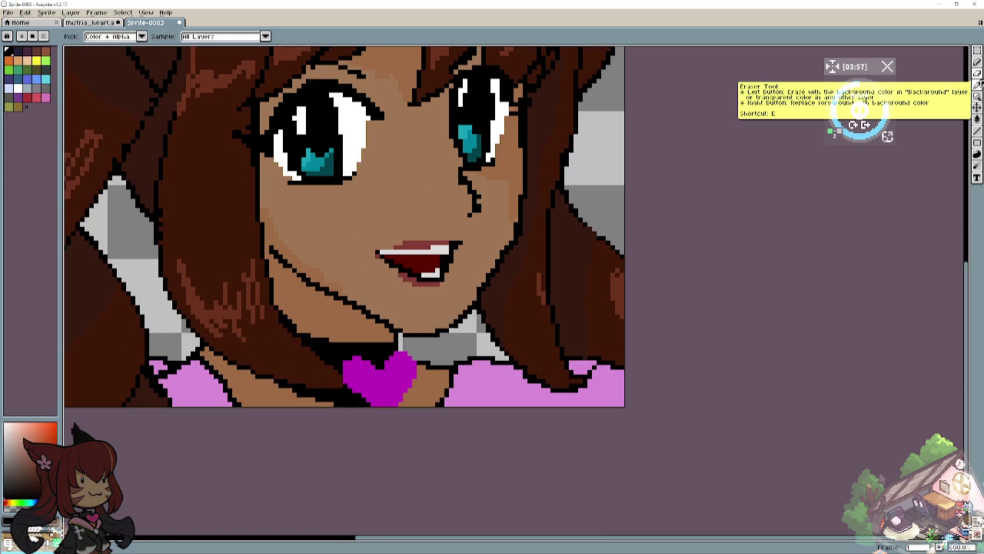
left_click(527, 378)
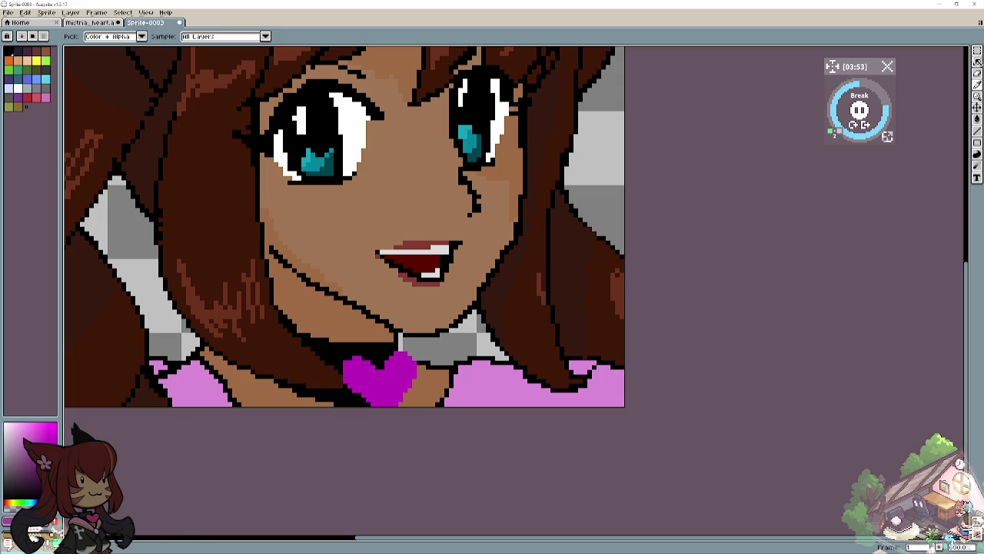
left_click(977, 61)
left_click_drag(486, 365, 580, 394)
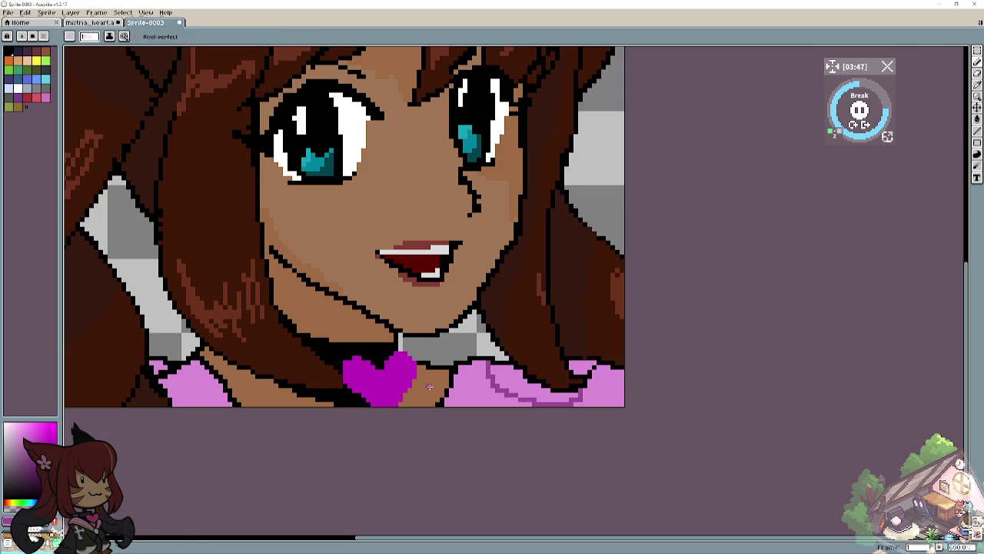
left_click_drag(169, 398, 231, 405)
Step: Bucket-fill the right shirt band darker pink and undo the mistaken left fill
left_click(977, 119)
left_click(501, 385)
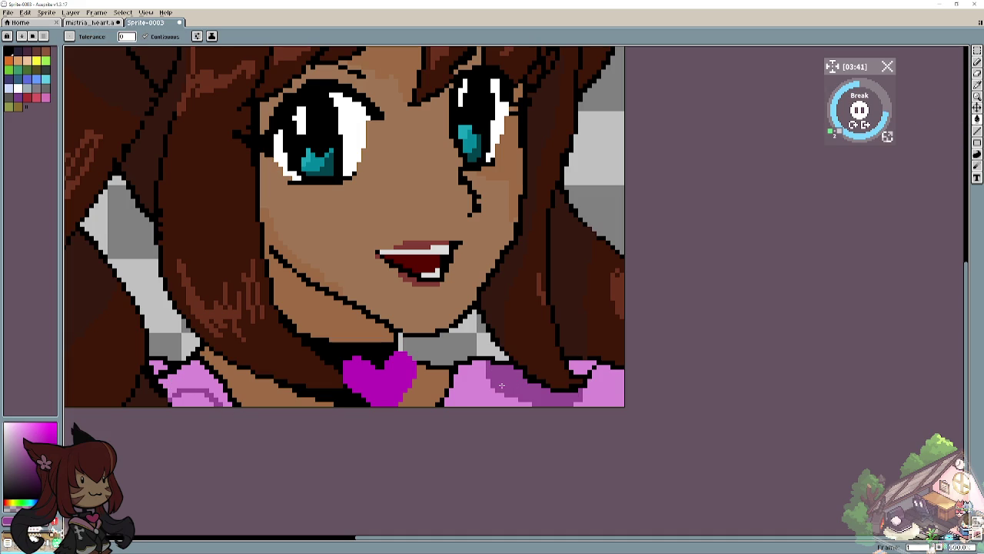
left_click(158, 363)
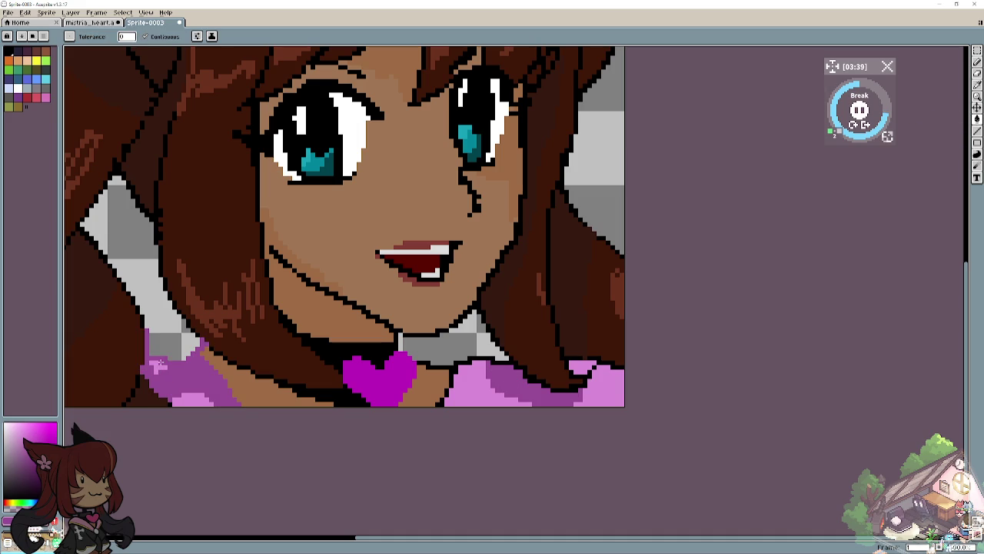
key("ctrl+z")
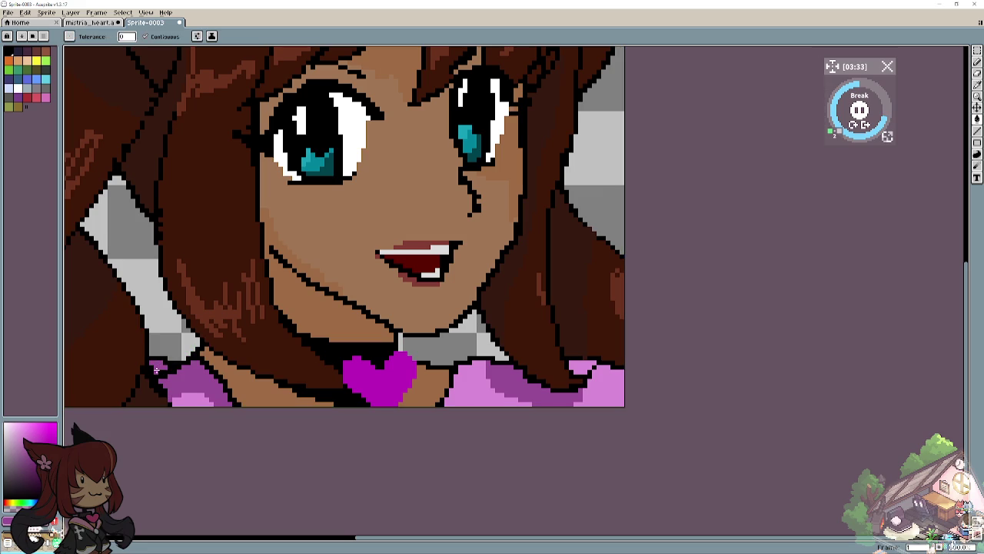
key("i")
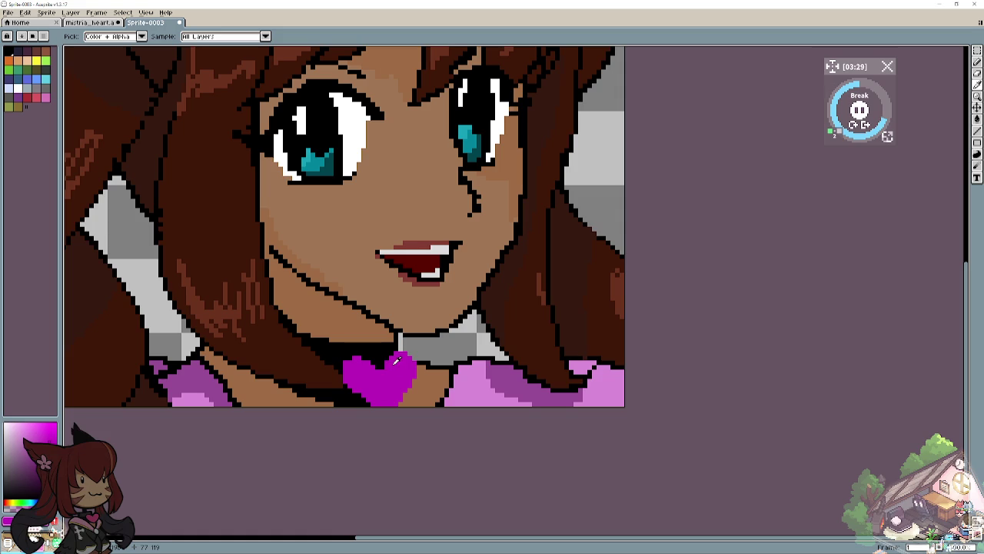
Step: Paint darker magenta edge shading and light pink highlights onto the heart pendant, then zoom out
left_click(977, 62)
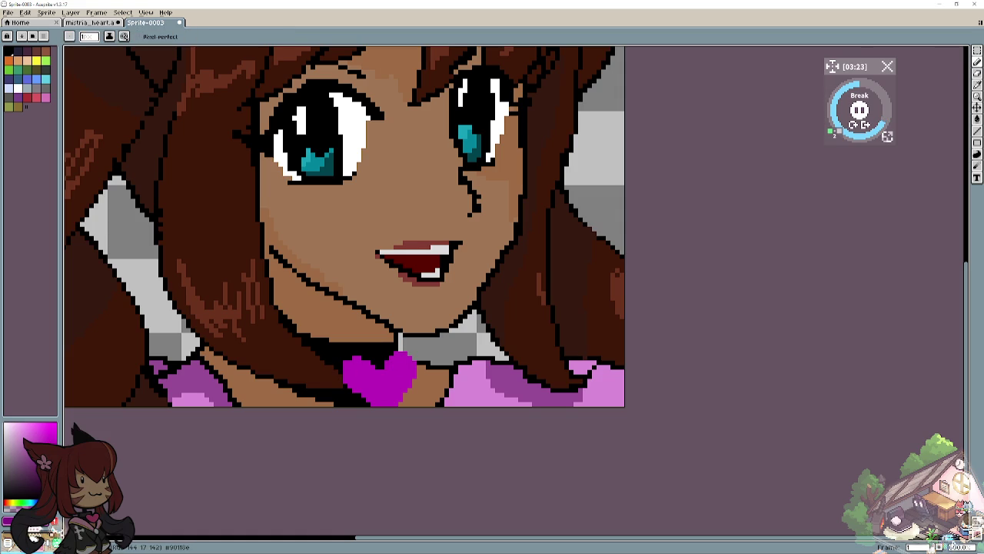
left_click_drag(346, 362, 386, 404)
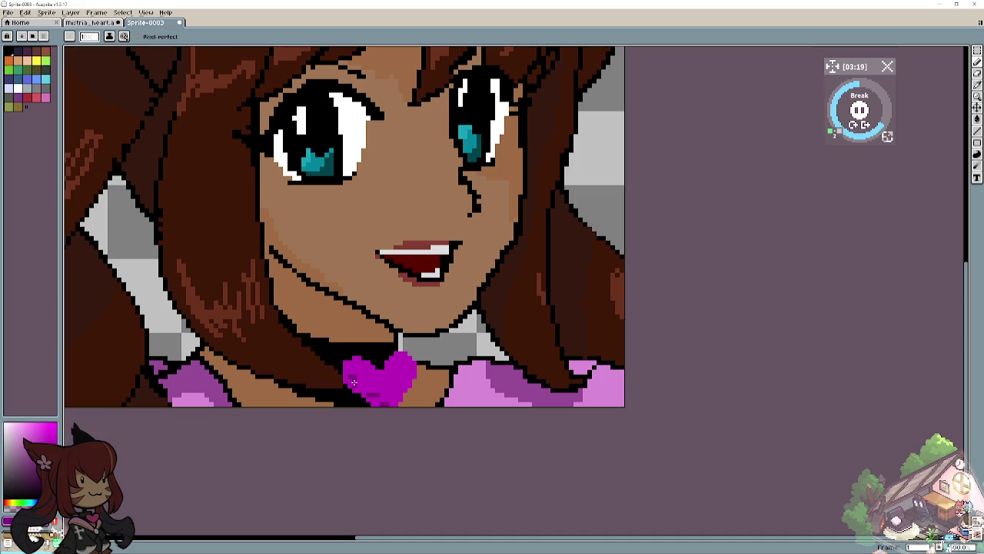
left_click_drag(345, 373, 382, 406)
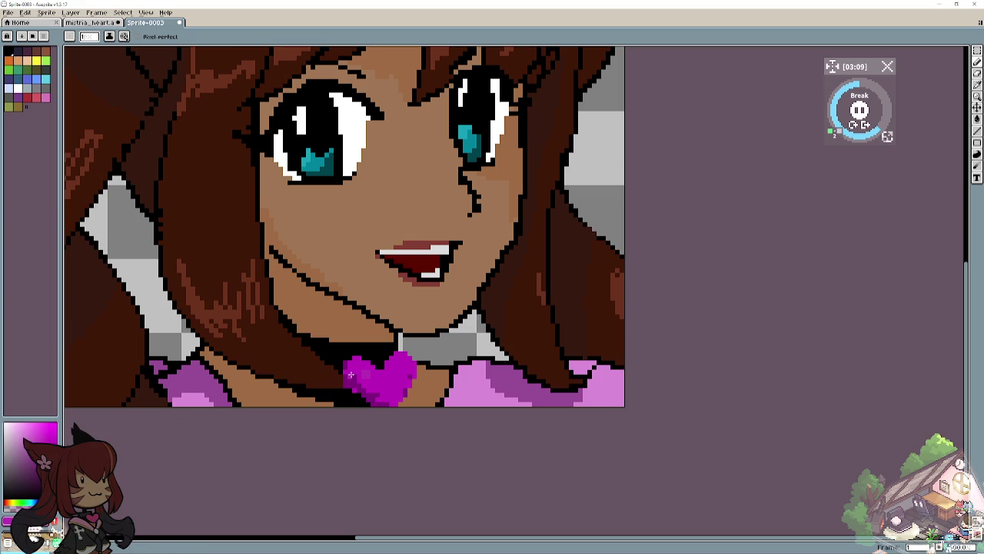
mouse_move(359, 367)
left_mouse_down()
mouse_move(378, 379)
mouse_move(400, 360)
mouse_move(396, 392)
left_mouse_up()
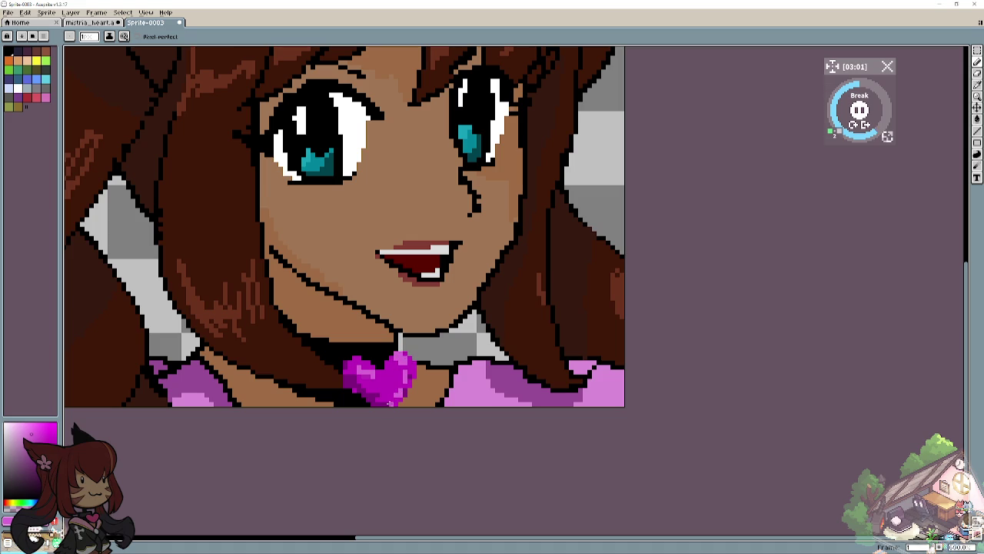
scroll(308, 331, "down", 2)
scroll(246, 269, "down", 2)
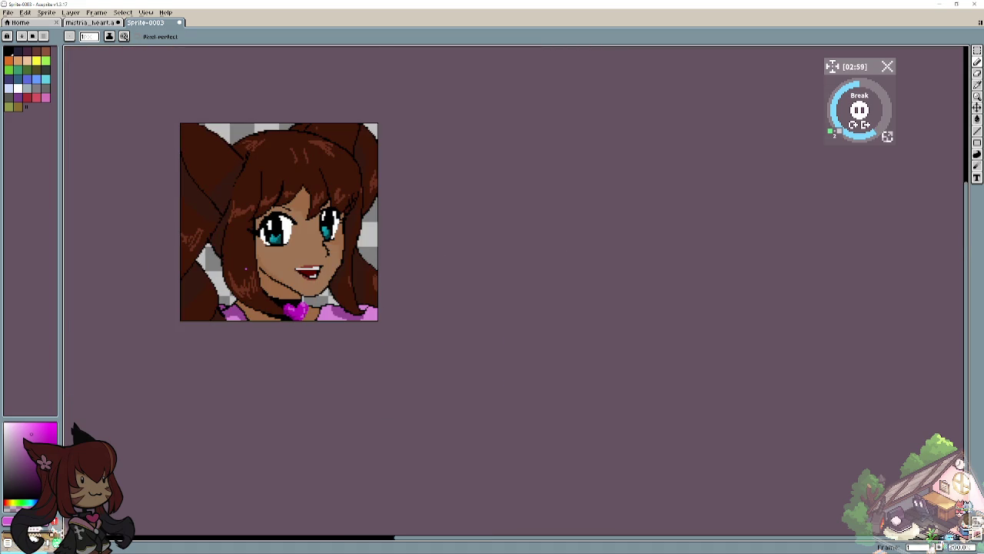
scroll(240, 259, "down", 2)
left_click_drag(259, 239, 405, 355)
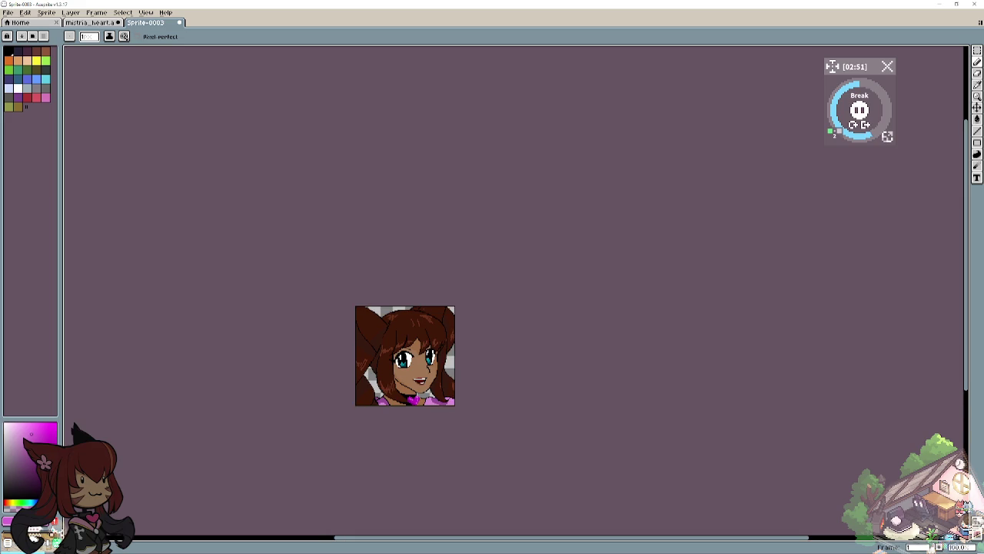
scroll(370, 382, "up", 2)
scroll(431, 348, "up", 1)
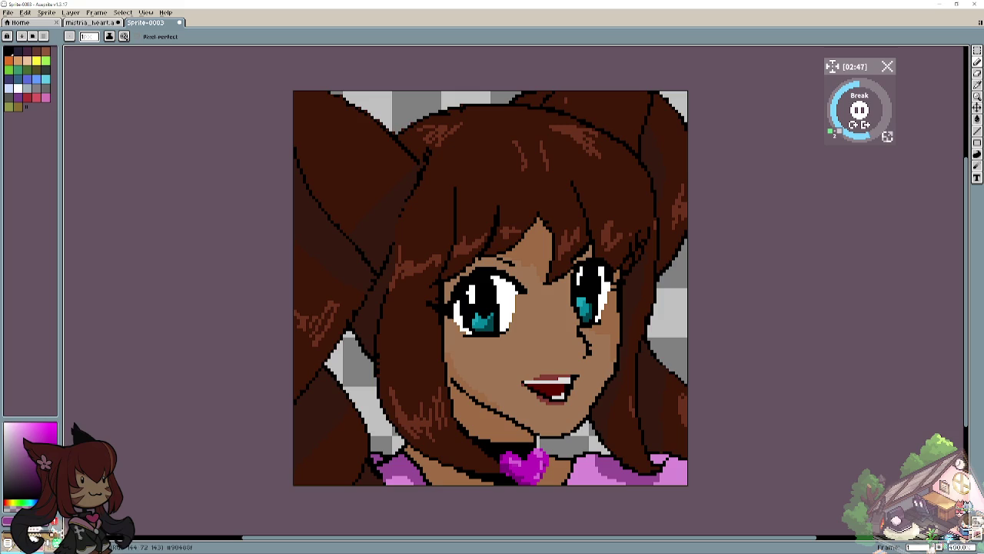
key("i")
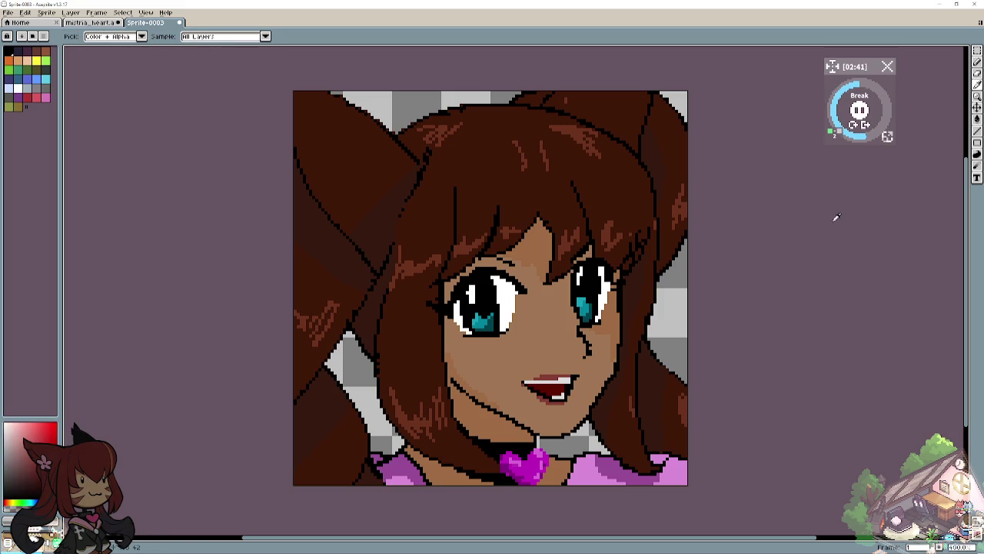
left_click(978, 62)
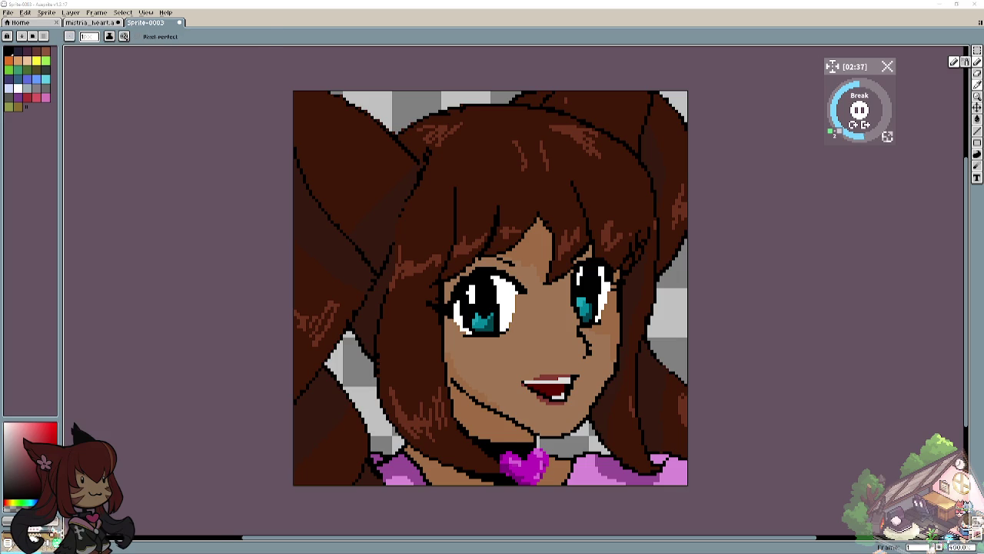
left_click(978, 85)
left_click(540, 335)
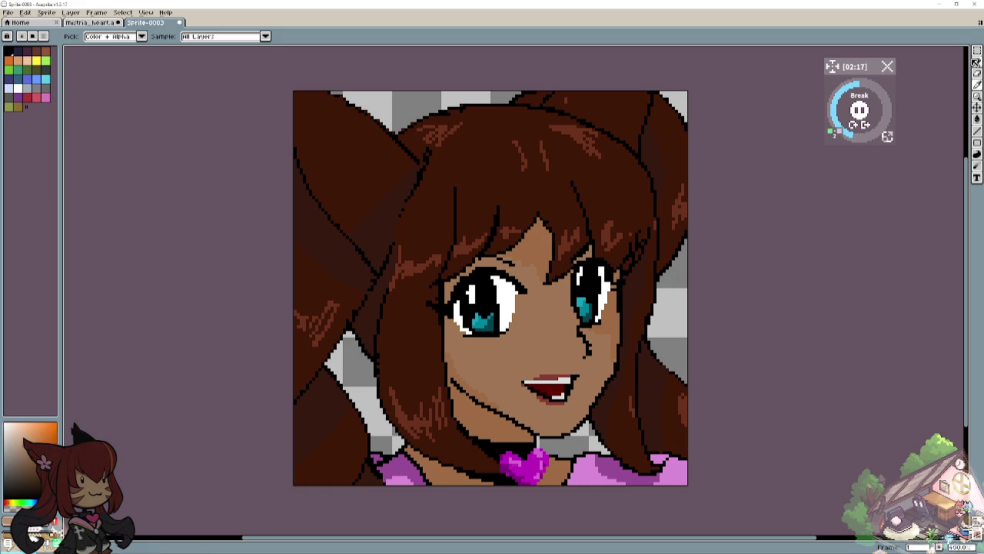
left_click(977, 50)
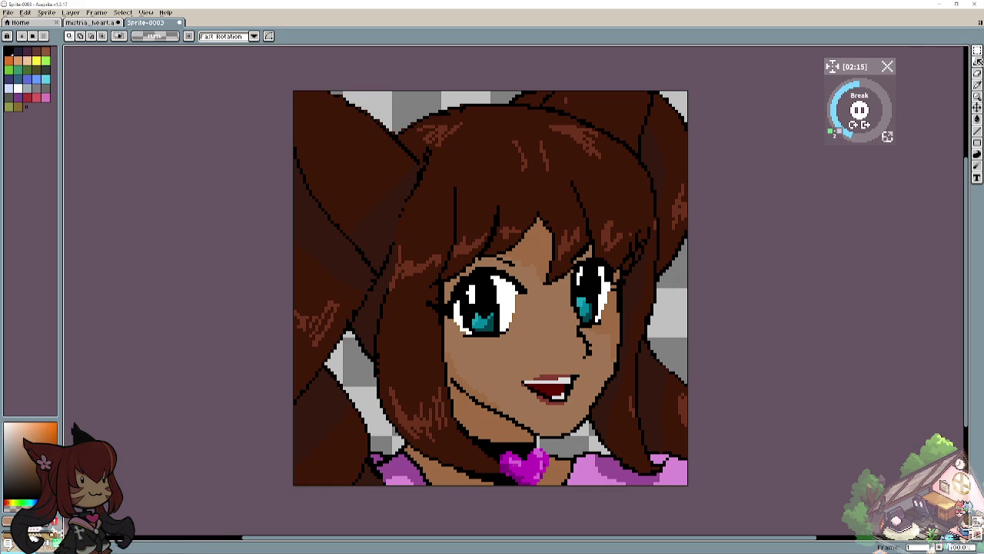
left_click(977, 61)
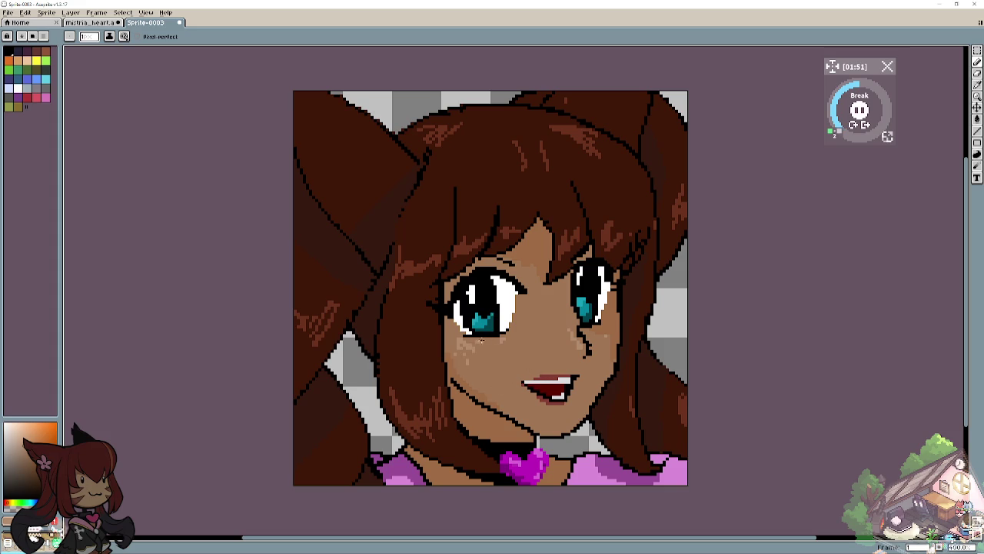
scroll(392, 305, "down", 3)
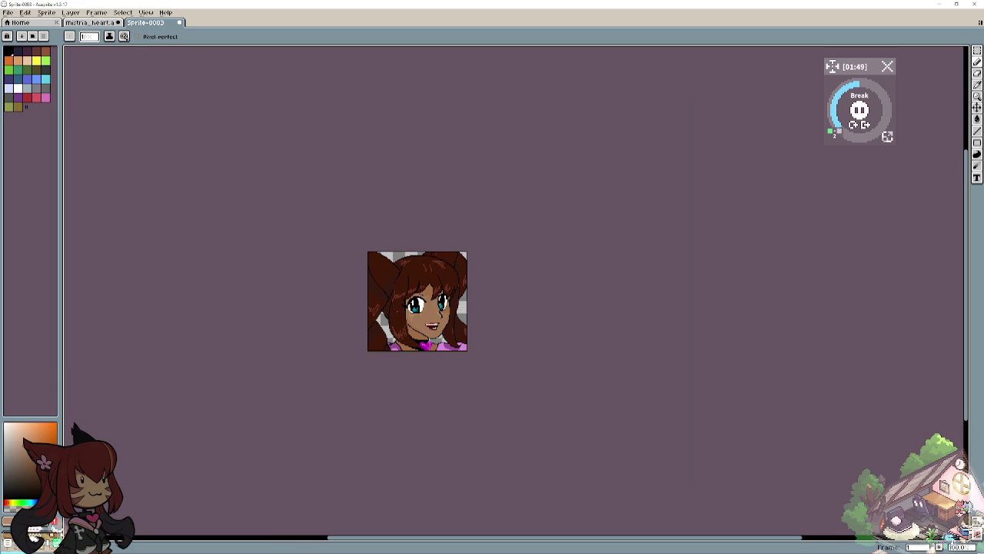
scroll(394, 319, "up", 4)
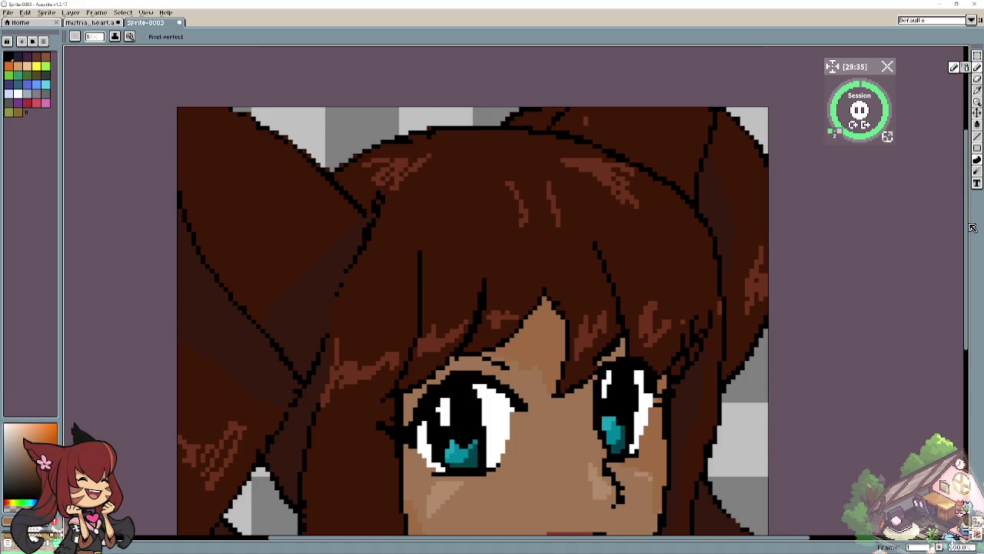
Step: Draw a pink flower in the left-side hair with light pink petal highlights and a darker centre
left_click_drag(973, 235, 970, 288)
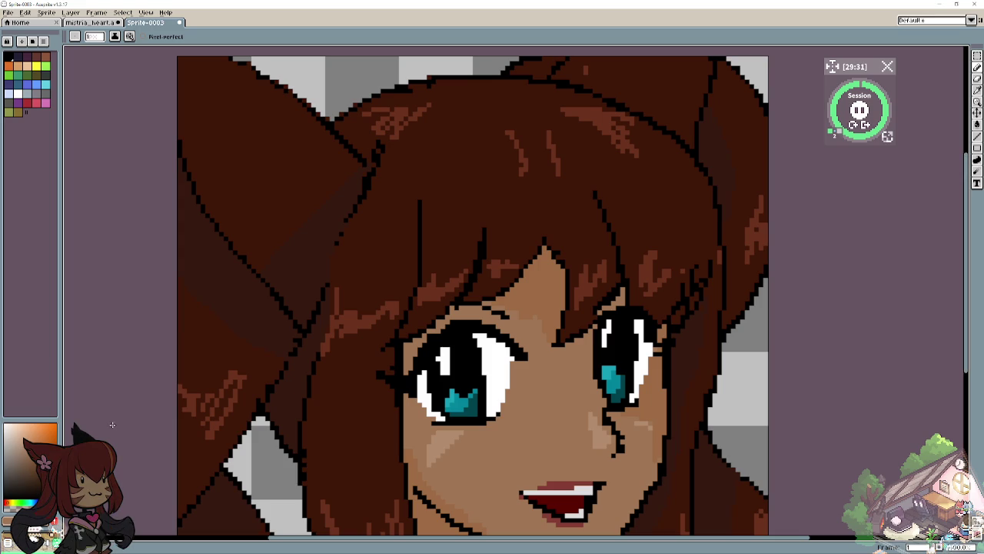
left_click(48, 103)
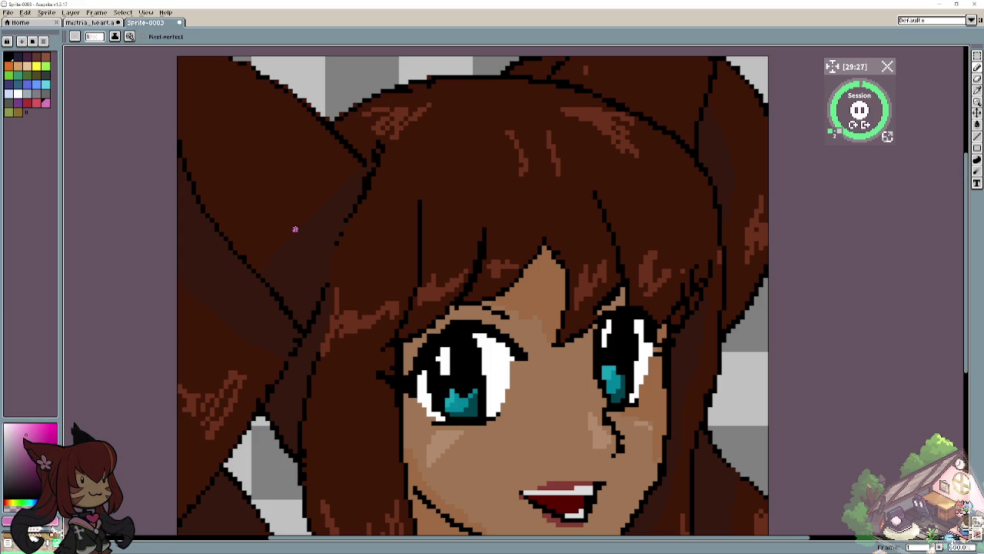
mouse_move(268, 236)
left_mouse_down()
mouse_move(266, 195)
mouse_move(311, 274)
mouse_move(291, 268)
mouse_move(306, 304)
mouse_move(269, 316)
mouse_move(266, 272)
mouse_move(232, 302)
mouse_move(261, 239)
mouse_move(225, 214)
mouse_move(252, 255)
mouse_move(254, 242)
mouse_move(228, 223)
mouse_move(232, 244)
mouse_move(260, 253)
left_mouse_up()
mouse_move(276, 198)
left_mouse_down()
mouse_move(274, 250)
mouse_move(311, 238)
mouse_move(317, 255)
mouse_move(282, 298)
mouse_move(286, 271)
mouse_move(283, 298)
mouse_move(257, 265)
left_mouse_up()
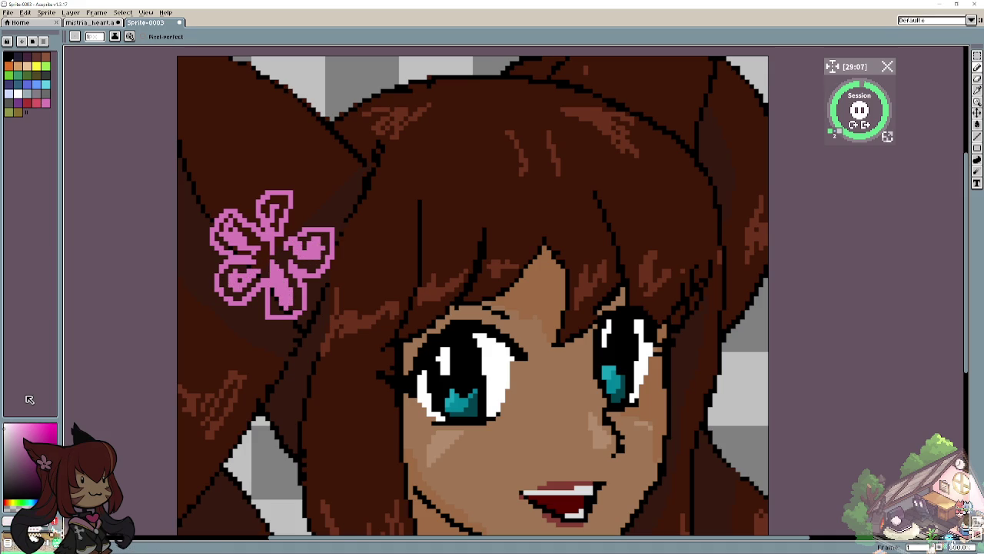
left_click(12, 429)
mouse_move(258, 262)
left_mouse_down()
mouse_move(223, 287)
mouse_move(258, 274)
mouse_move(243, 282)
mouse_move(233, 219)
mouse_move(262, 243)
mouse_move(250, 244)
mouse_move(235, 224)
mouse_move(268, 269)
mouse_move(275, 315)
mouse_move(298, 301)
mouse_move(278, 259)
mouse_move(322, 234)
mouse_move(309, 236)
mouse_move(326, 246)
mouse_move(323, 266)
mouse_move(321, 254)
mouse_move(312, 268)
mouse_move(296, 258)
mouse_move(290, 270)
mouse_move(277, 233)
mouse_move(274, 249)
mouse_move(284, 198)
mouse_move(264, 217)
mouse_move(271, 197)
left_mouse_up()
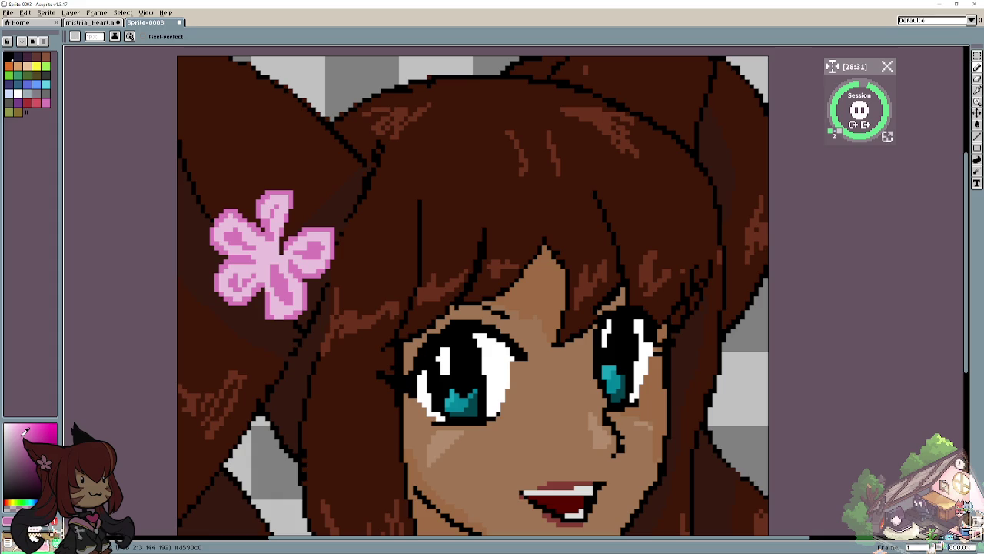
mouse_move(266, 258)
left_mouse_down()
mouse_move(272, 252)
mouse_move(277, 308)
mouse_move(291, 312)
left_mouse_up()
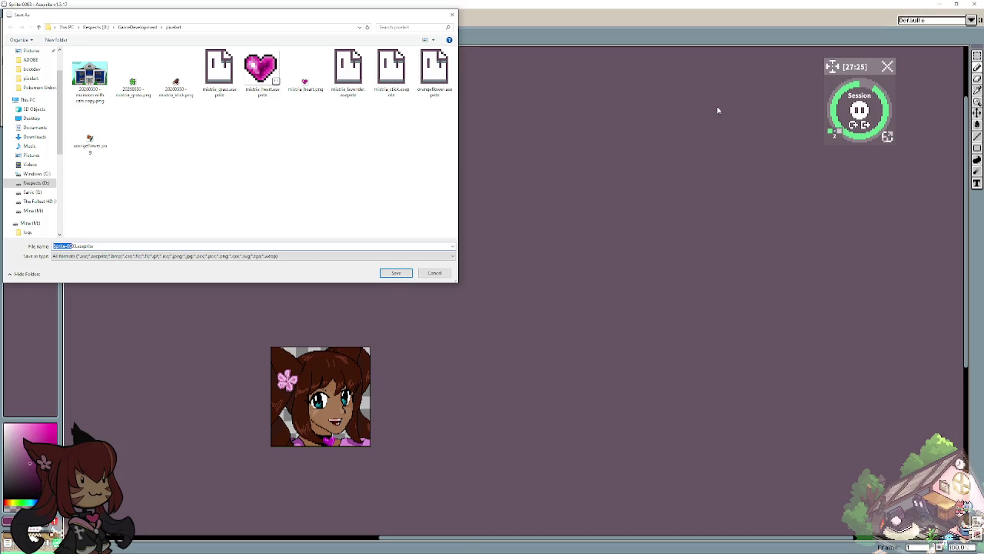
Step: Enter a file name for the portrait and confirm the save
type("avatar")
key("BackSpace")
key("BackSpace")
key("BackSpace")
type("5")
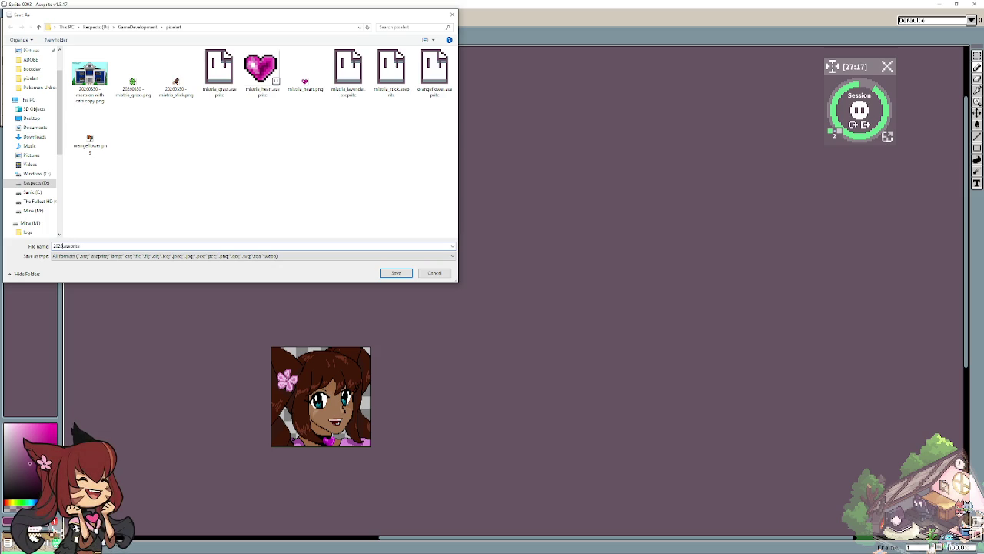
type("0")
type("ad")
key("Return")
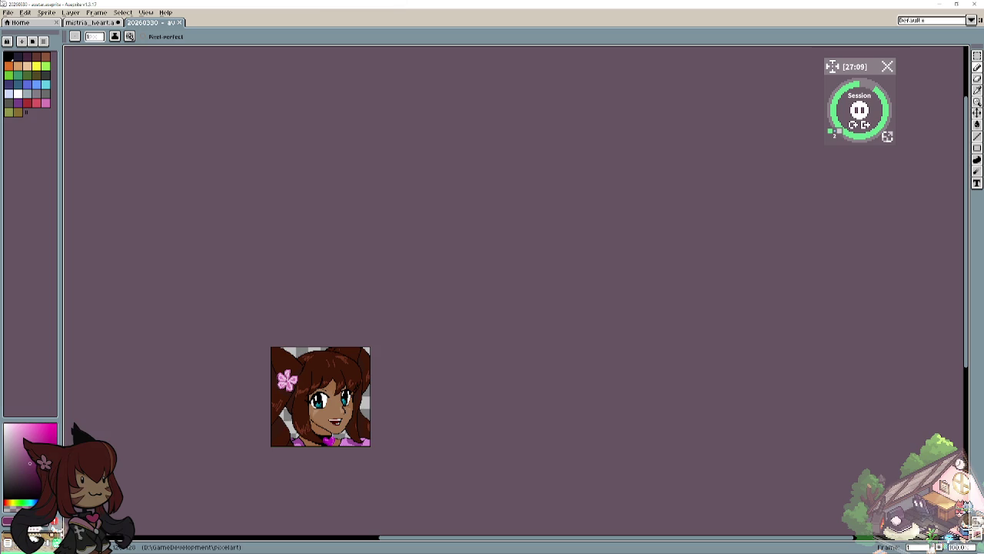
Step: Save the avatar sprite as a PNG via File > Save As
left_click(9, 12)
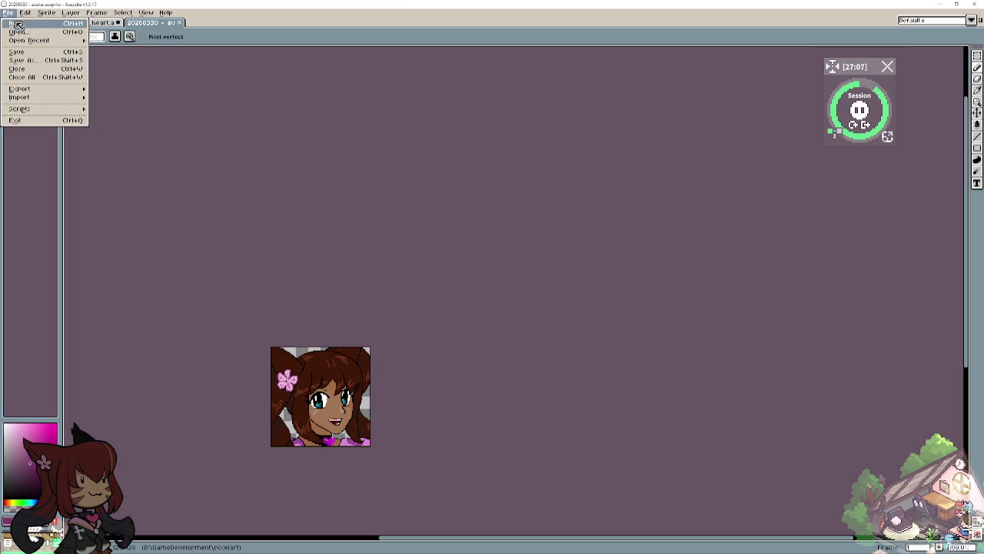
left_click(44, 60)
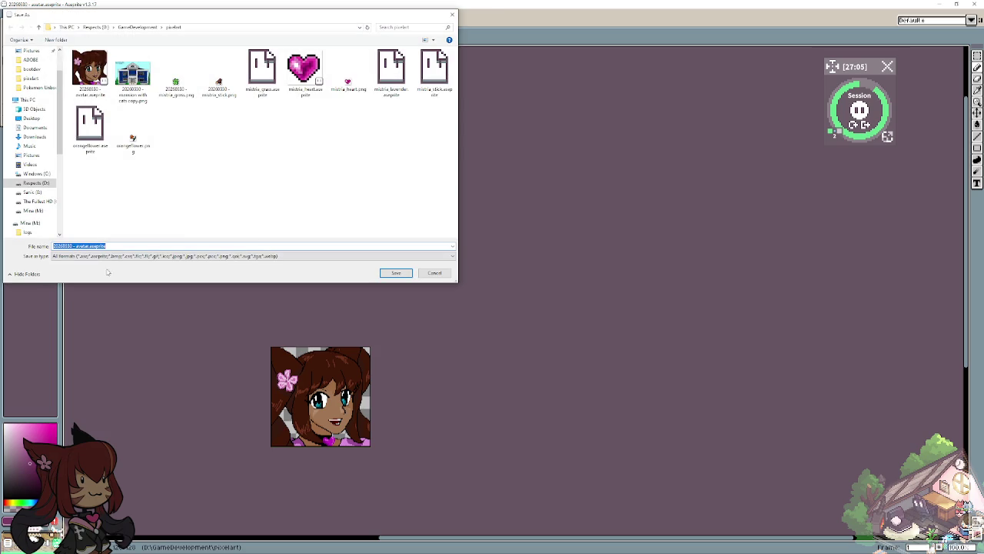
left_click(86, 246)
left_click(133, 255)
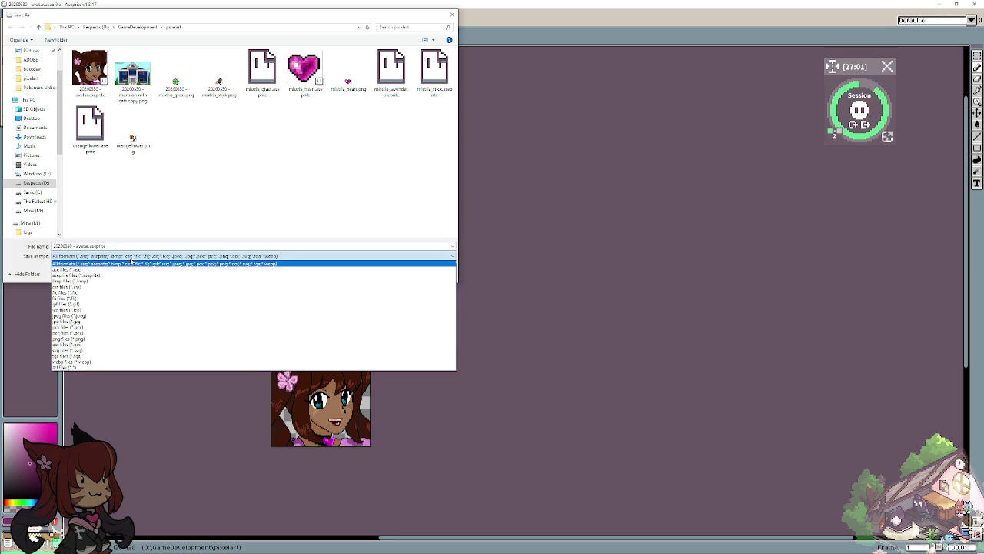
left_click(85, 339)
left_click(393, 273)
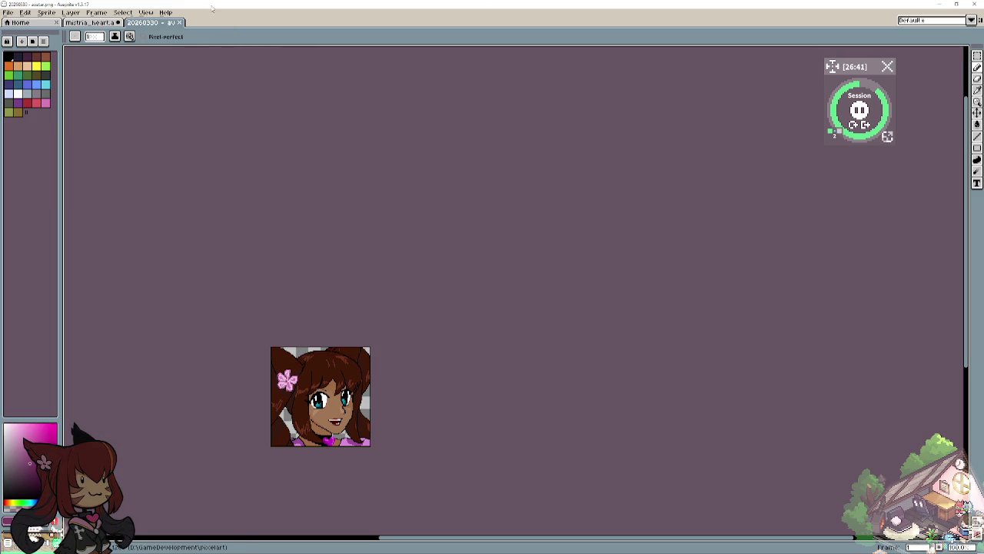
Step: Close the avatar tab, close mistria_heart without saving, and minimise Aseprite
left_click(181, 22)
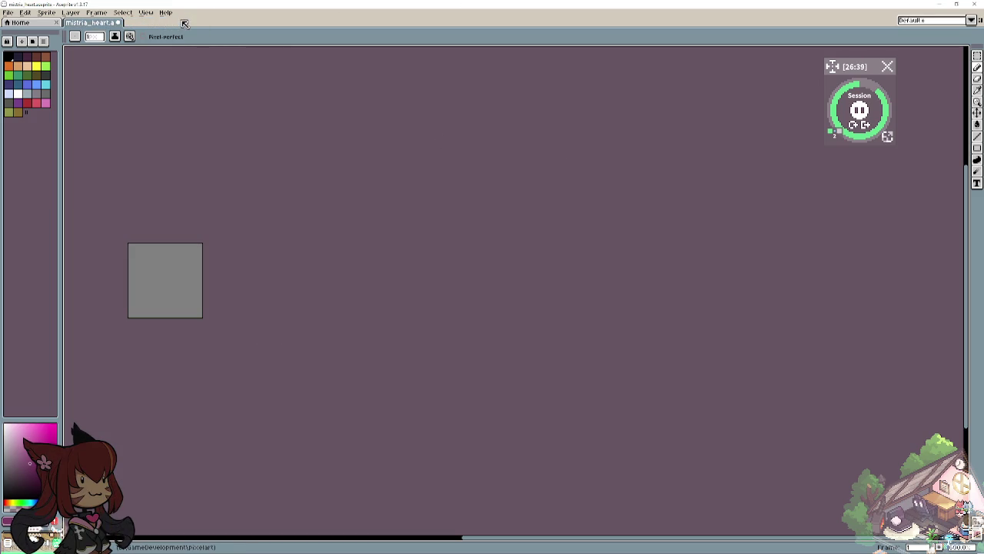
left_click(120, 23)
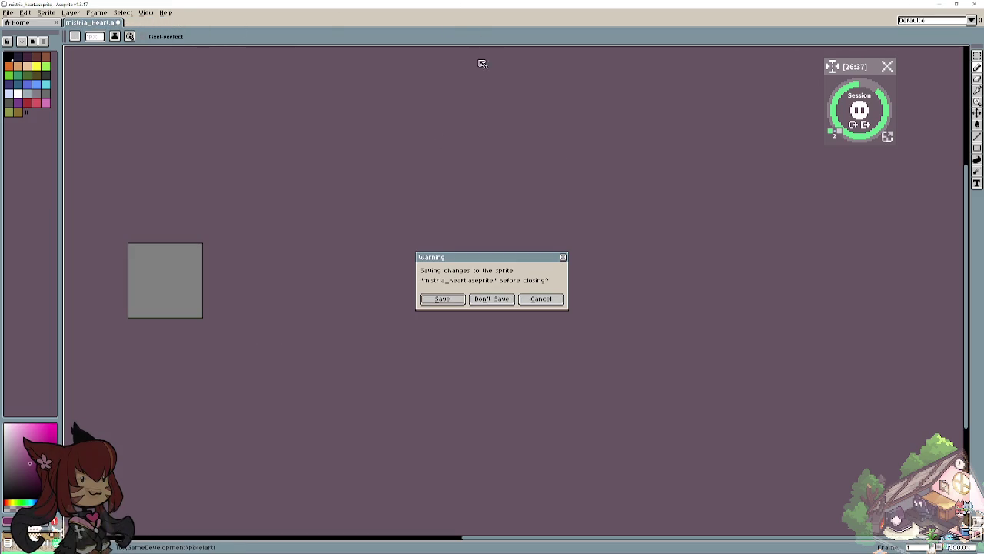
left_click(492, 299)
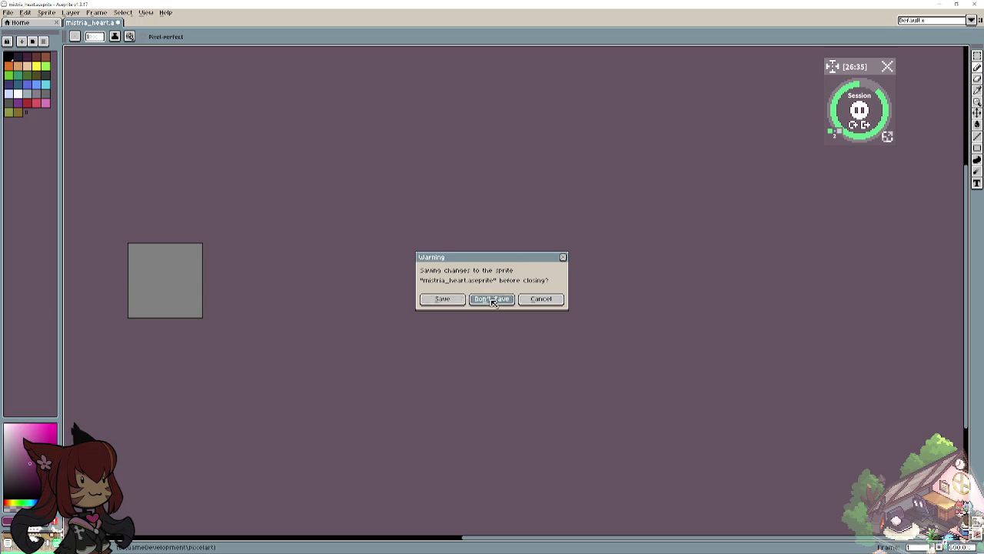
left_click(937, 4)
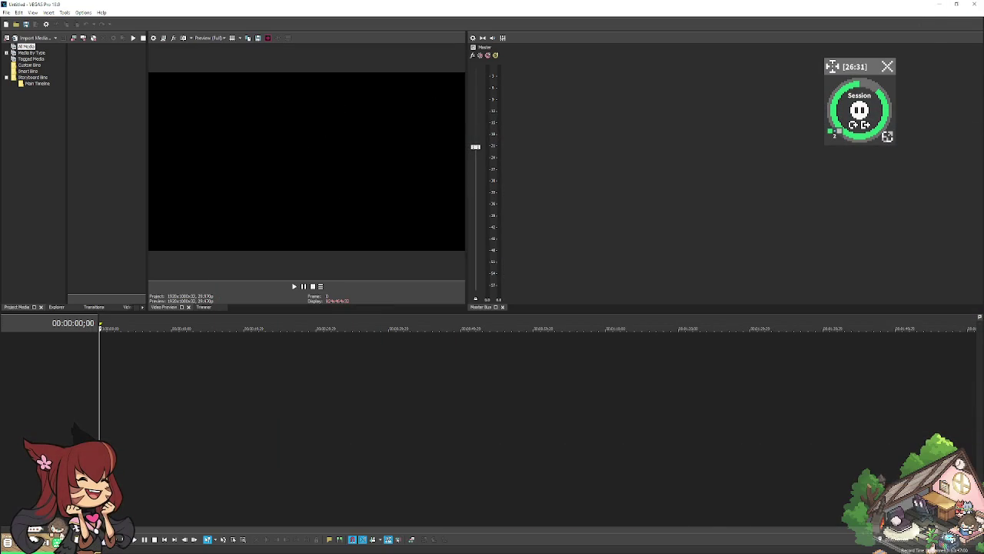
Step: Minimise VEGAS Pro so the desktop shows the Godot executable's security warning
left_click(975, 6)
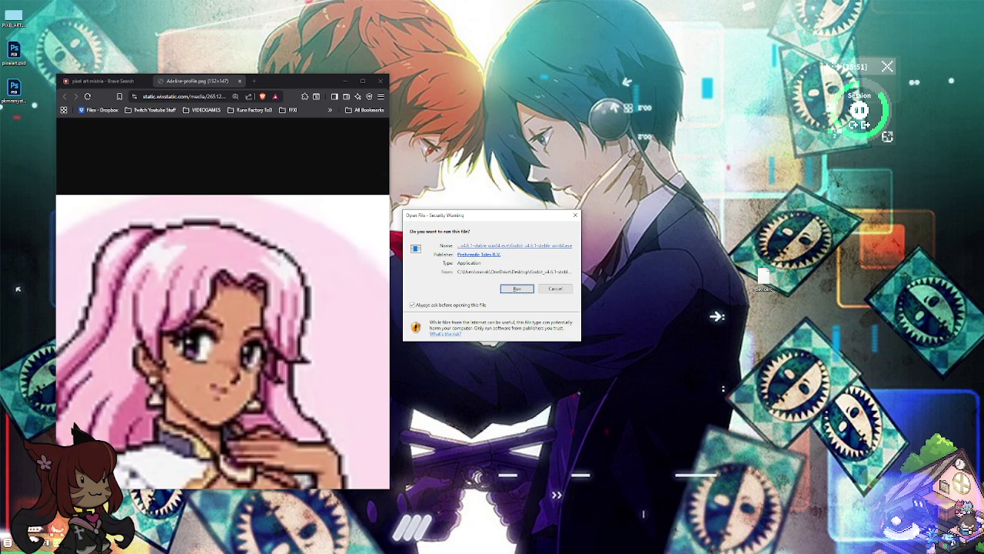
Step: Run the Godot executable and maximise the Project Manager listing Croptails
key("Return")
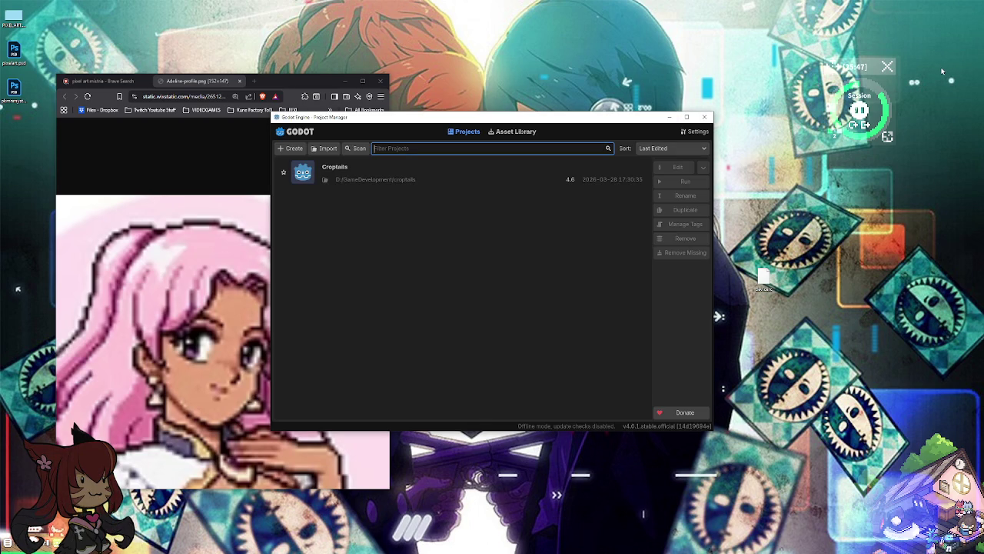
left_click(687, 116)
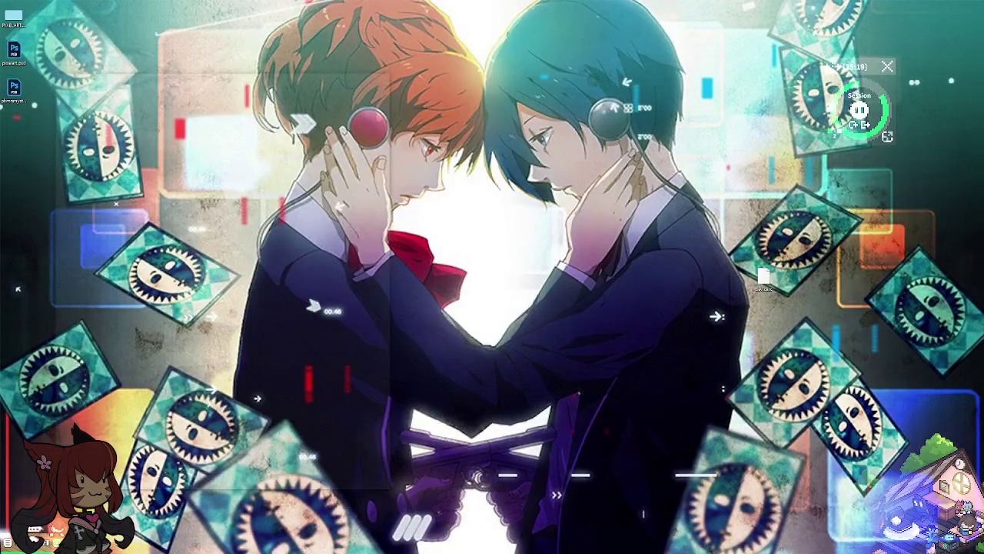
Step: Switch to the browser's Boot.dev dashboard, then to the Developer Diary spreadsheet
key("alt+Tab")
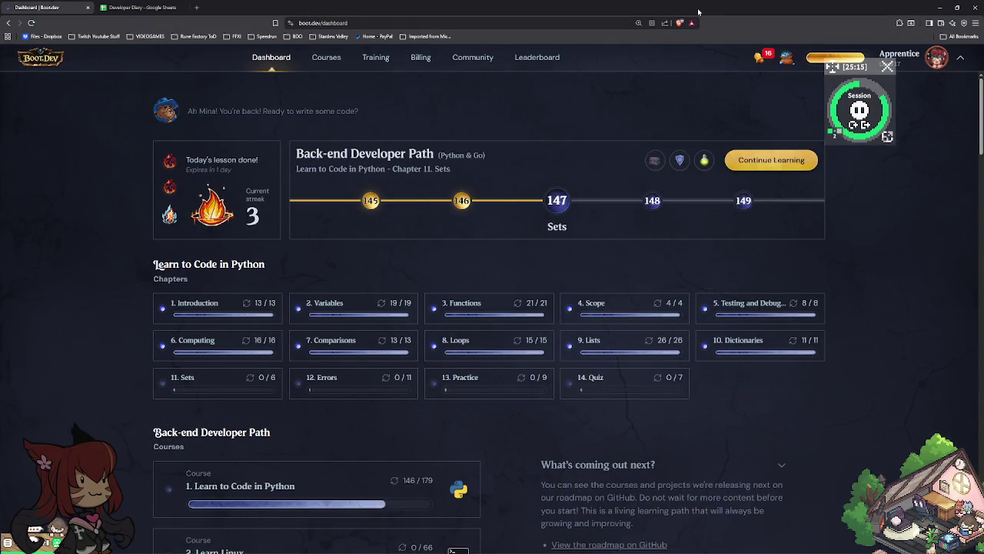
left_click(154, 8)
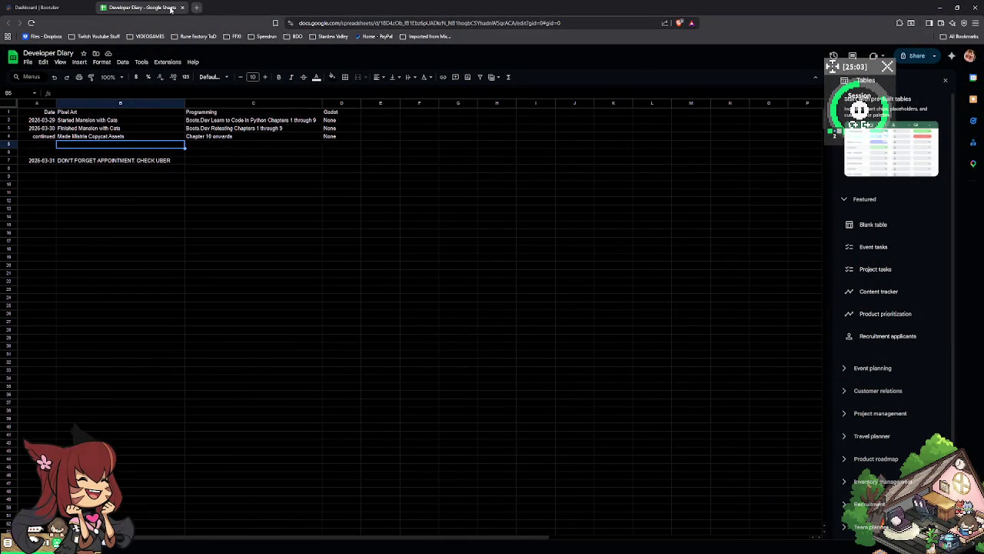
left_click(196, 7)
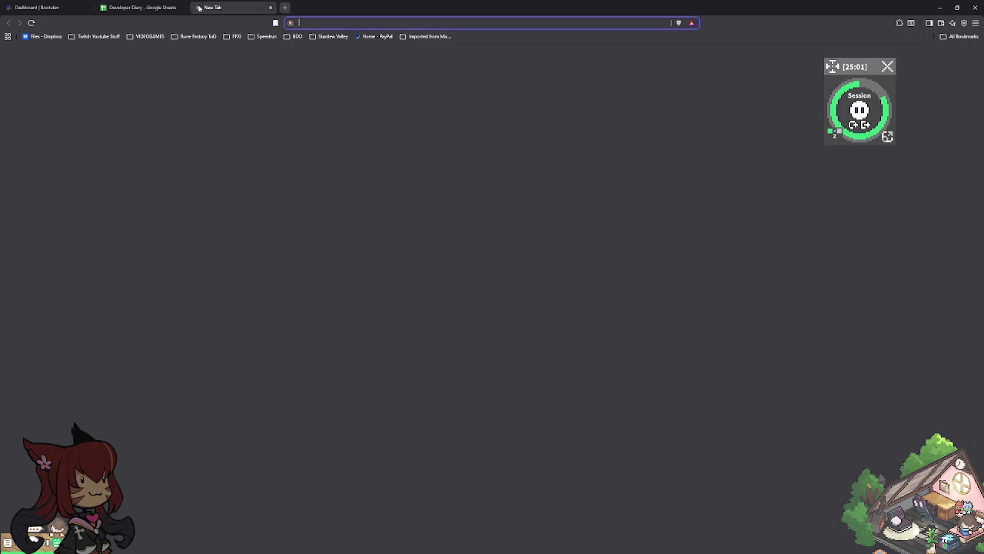
mouse_move(212, 7)
left_mouse_down()
mouse_move(403, 149)
mouse_move(983, 149)
left_mouse_up()
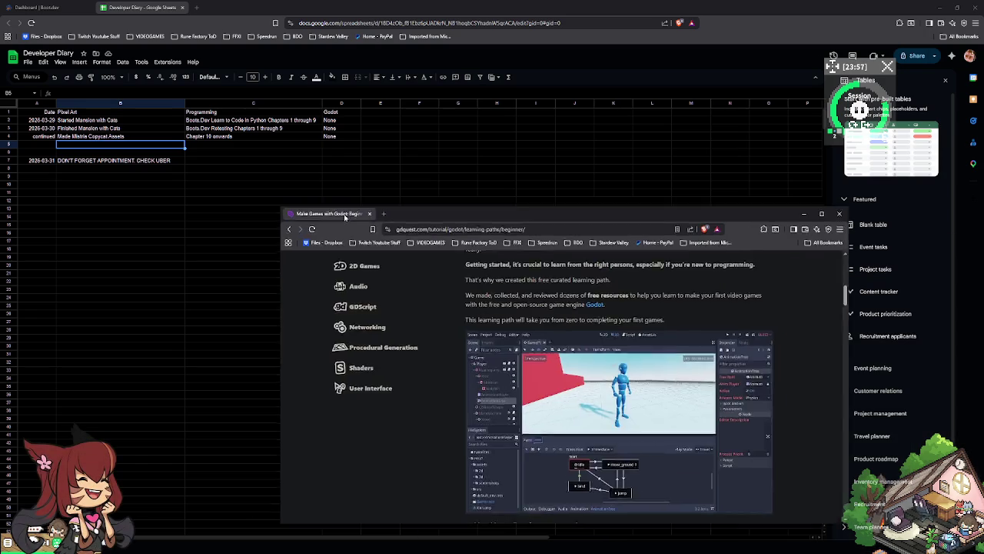
mouse_move(345, 219)
left_mouse_down()
mouse_move(344, 190)
mouse_move(222, 6)
left_mouse_up()
Step: Scroll through GDQuest's Make Games with Godot: Beginner Edition learning path page
scroll(476, 241, "down", 5)
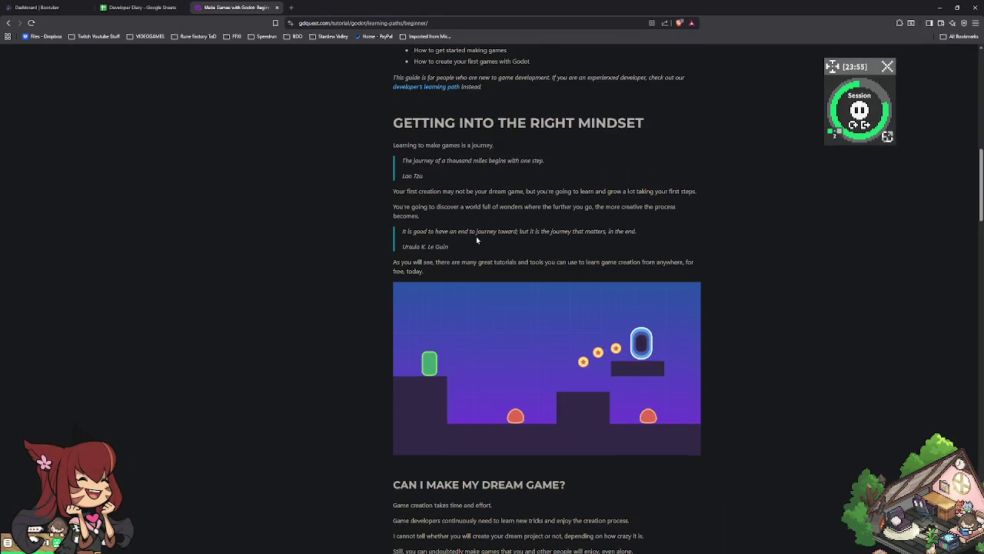
scroll(476, 241, "up", 5)
scroll(477, 240, "up", 3)
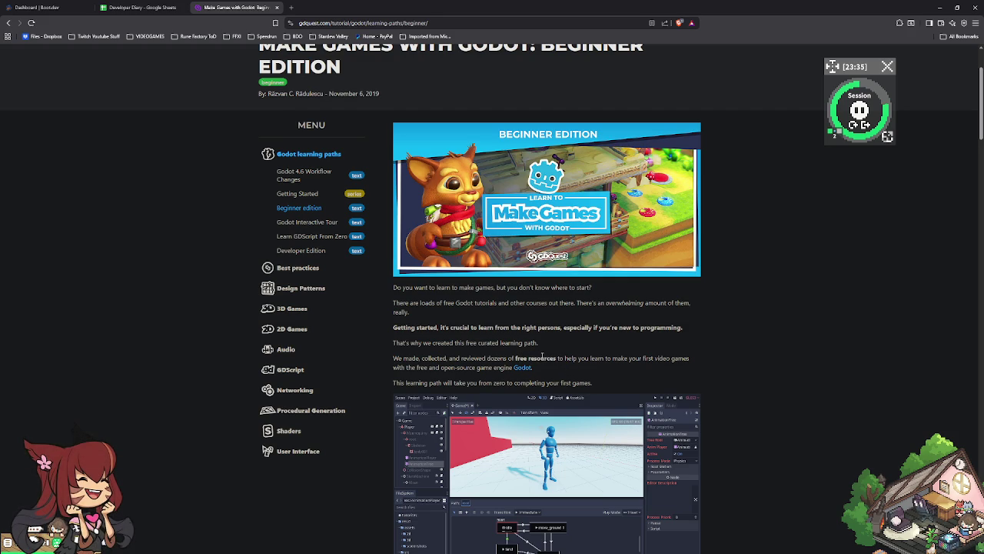
scroll(536, 359, "down", 1)
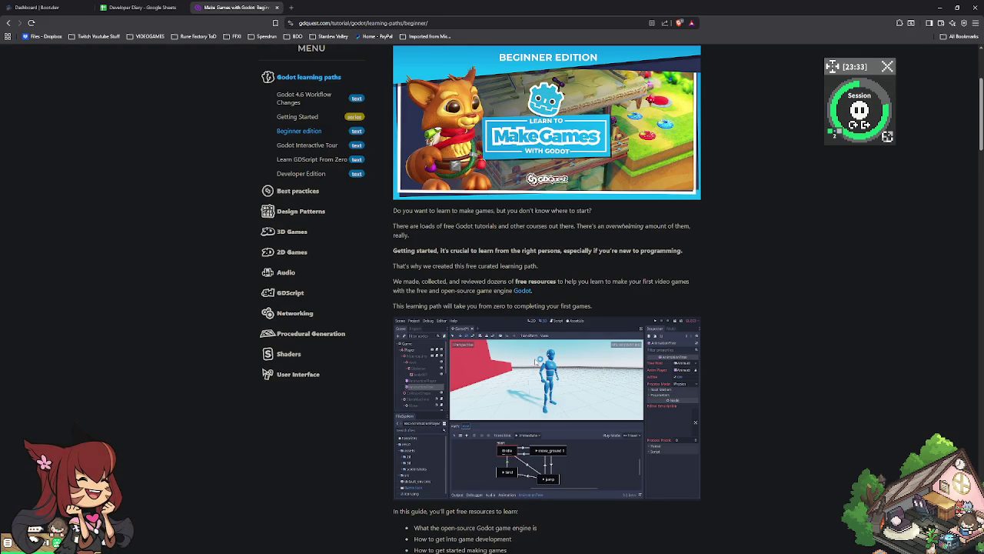
scroll(536, 361, "down", 1)
scroll(532, 362, "down", 1)
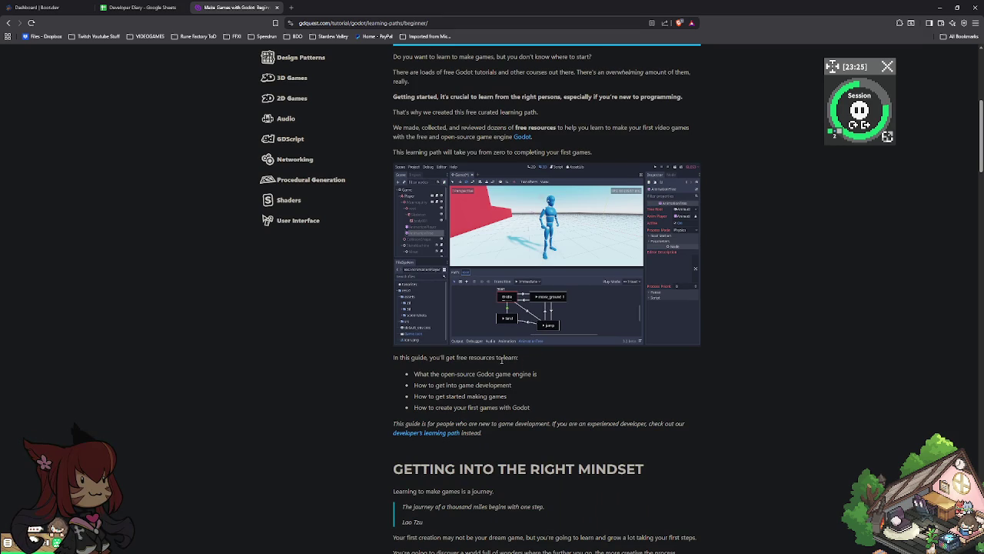
scroll(501, 359, "down", 1)
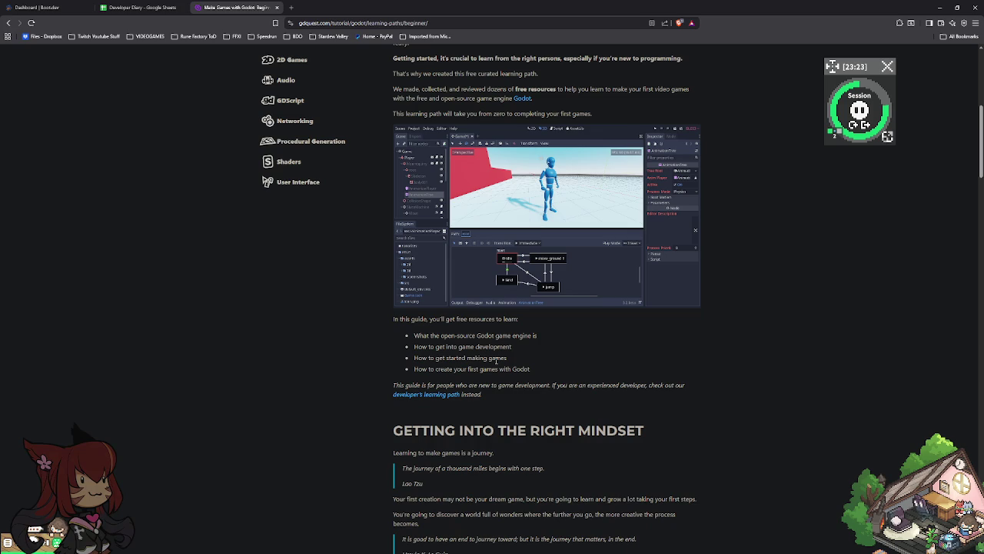
scroll(496, 360, "down", 2)
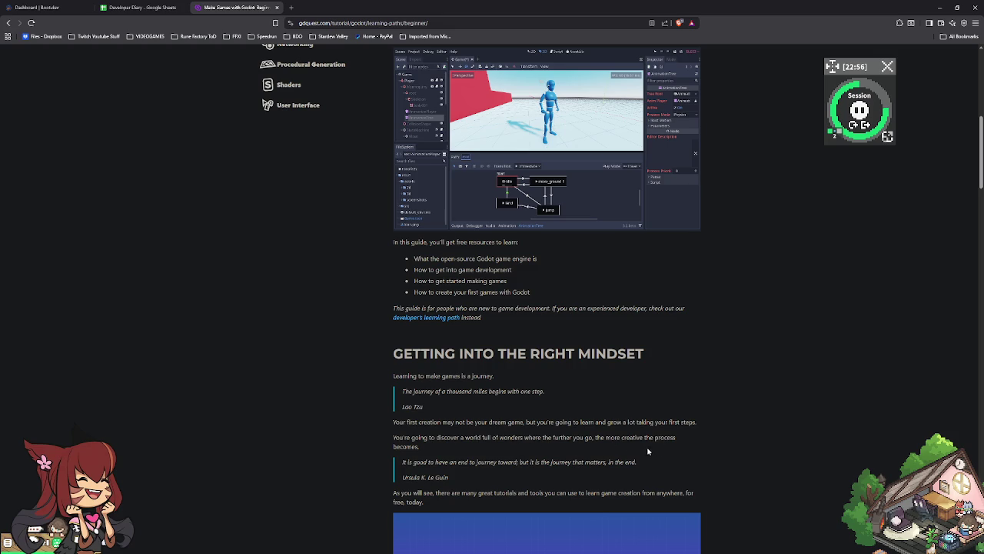
scroll(400, 478, "down", 1)
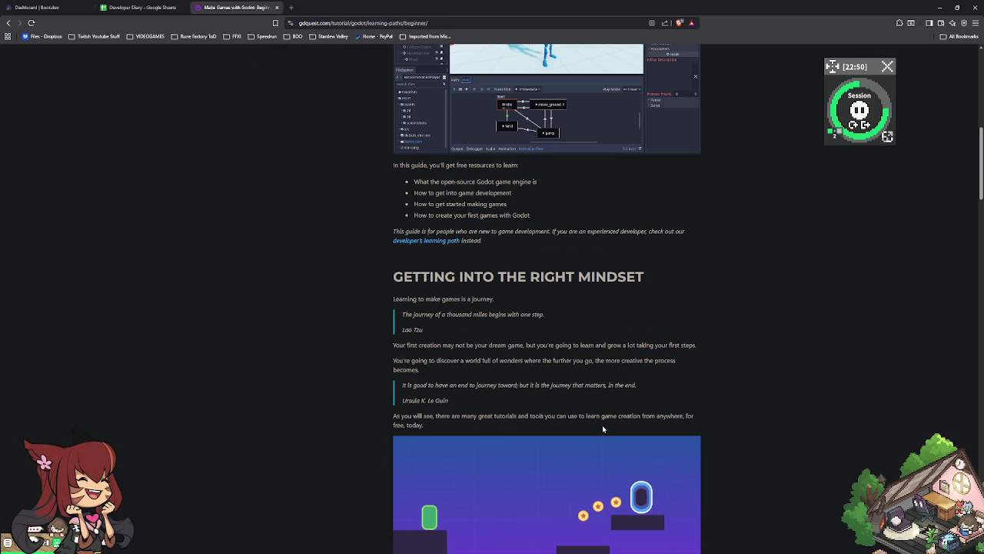
Step: Scroll to 'What is Godot?' and play 'The Godot Game Engine Explained in 5 Minutes' full screen
scroll(604, 429, "down", 1)
scroll(461, 407, "down", 3)
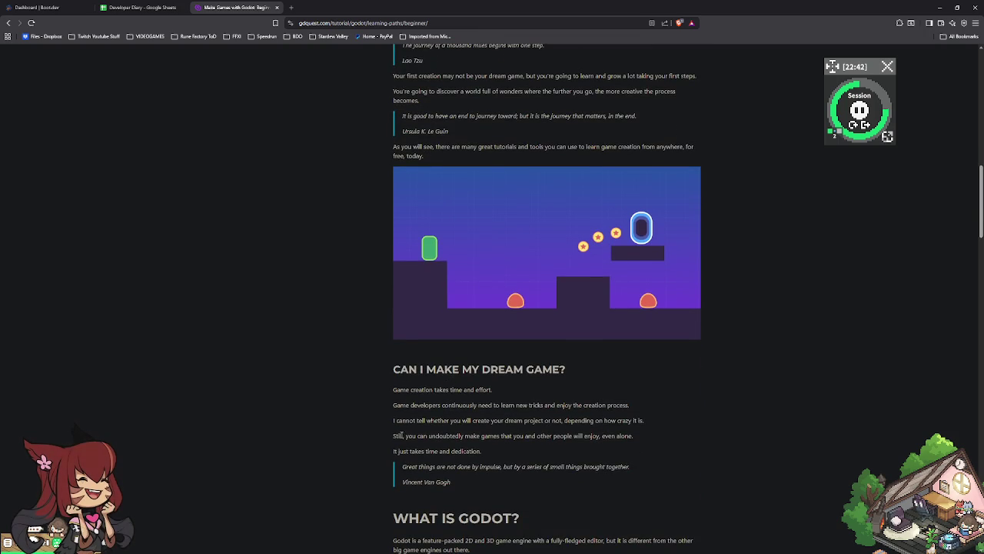
scroll(400, 430, "down", 2)
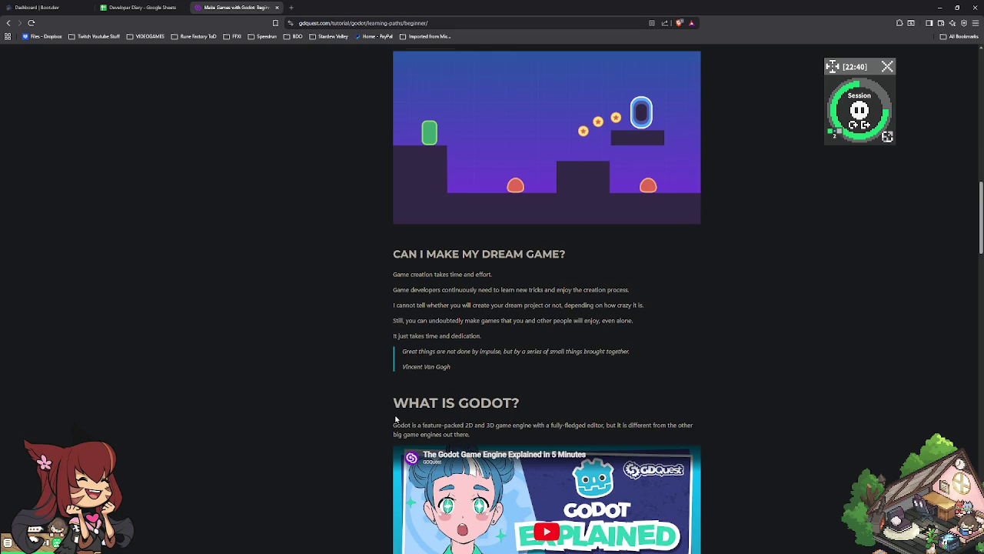
scroll(396, 422, "down", 1)
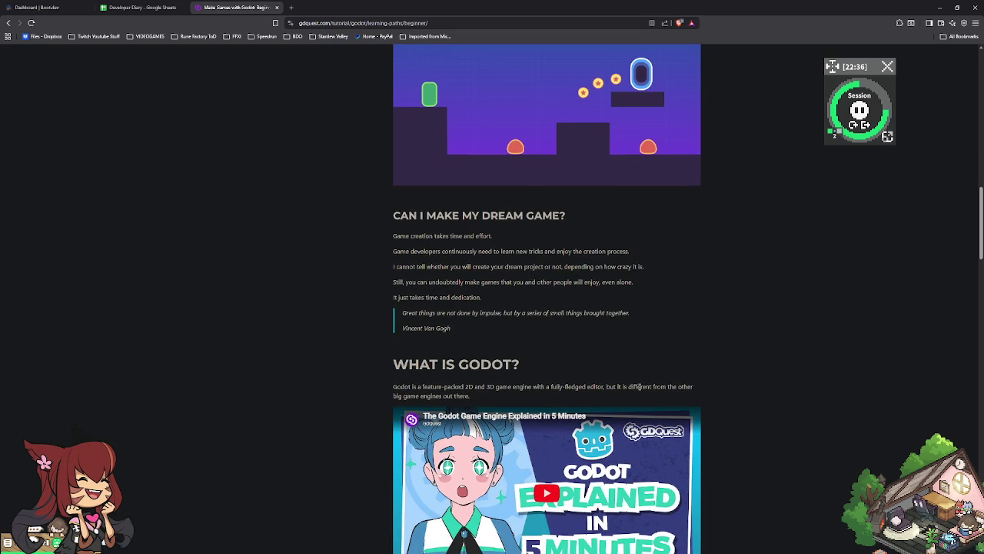
scroll(602, 395, "down", 2)
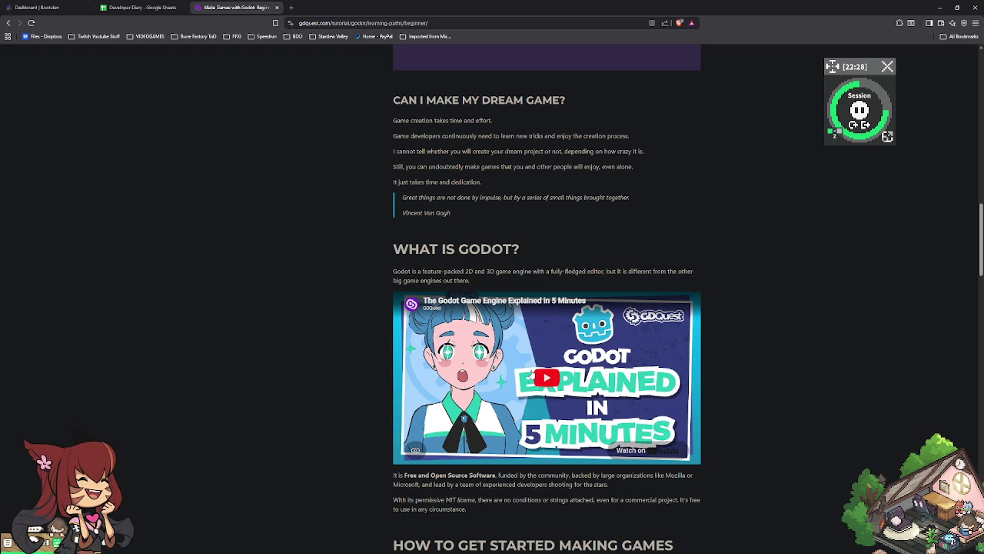
left_click(532, 374)
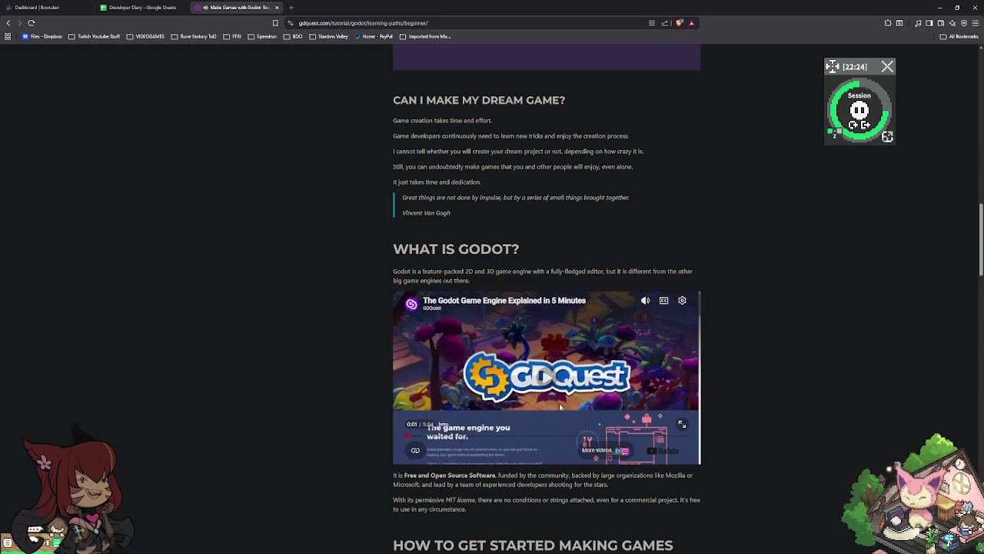
left_click(682, 427)
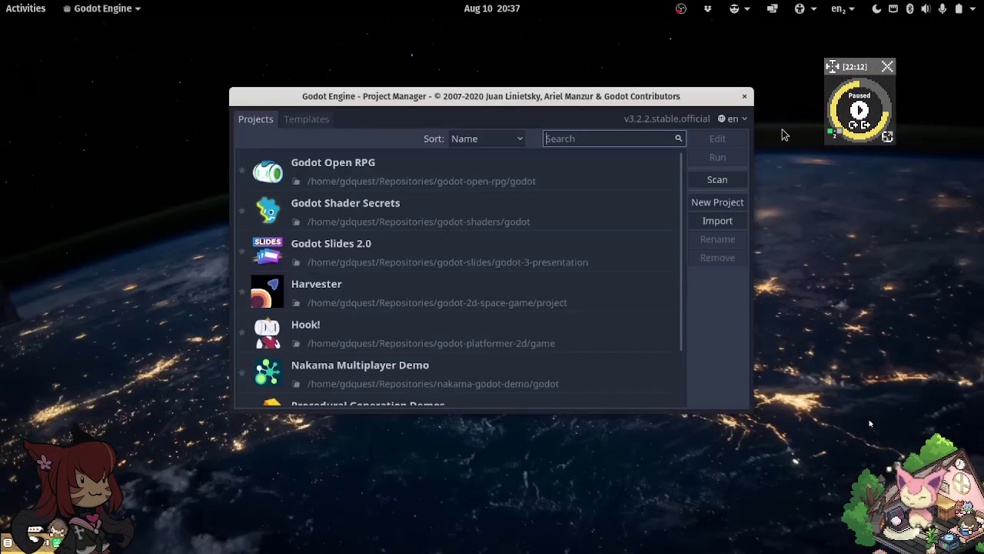
Step: Inspect the Character scene's Camera2D and AnimationPlayer, then deselect and collapse the animation timeline
double_click(377, 219)
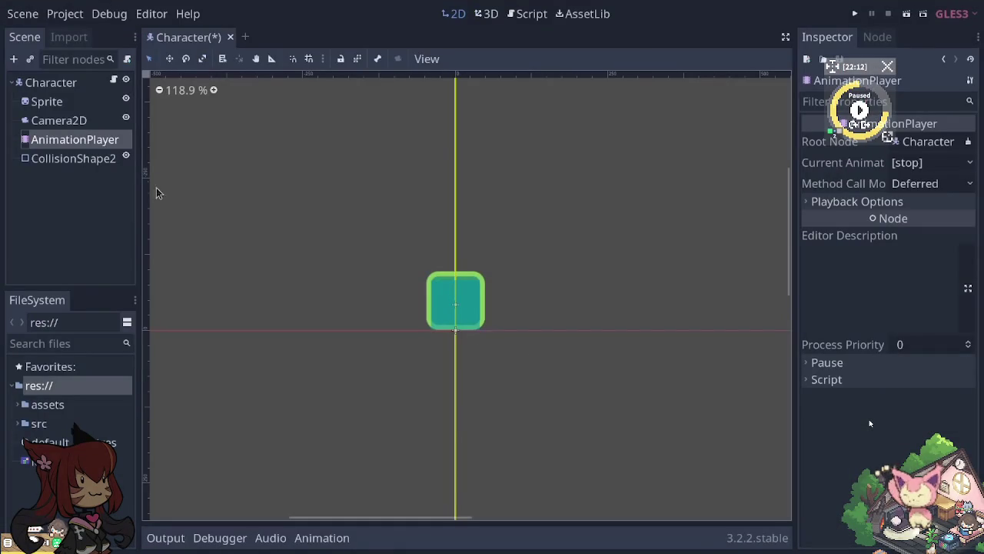
left_click(54, 83)
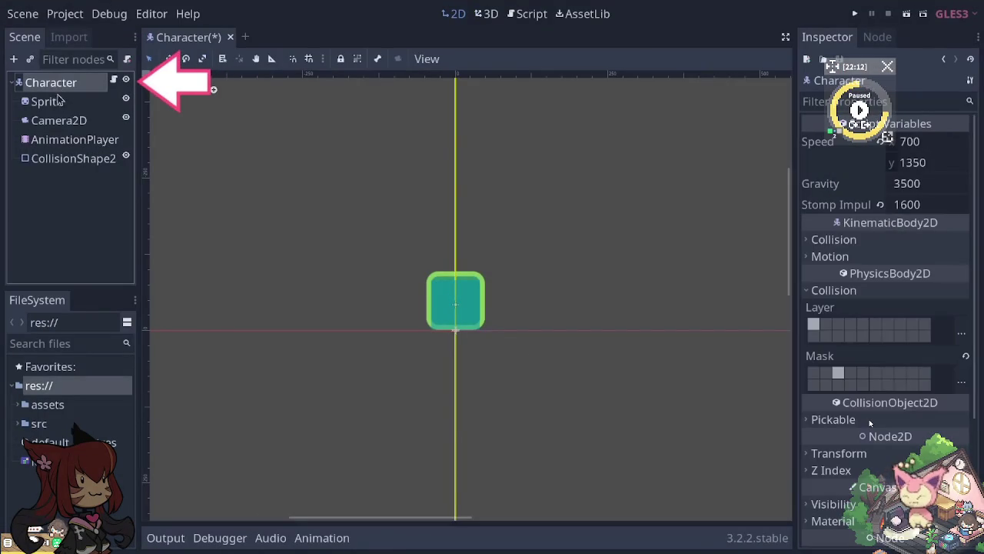
left_click(59, 101)
left_click(69, 123)
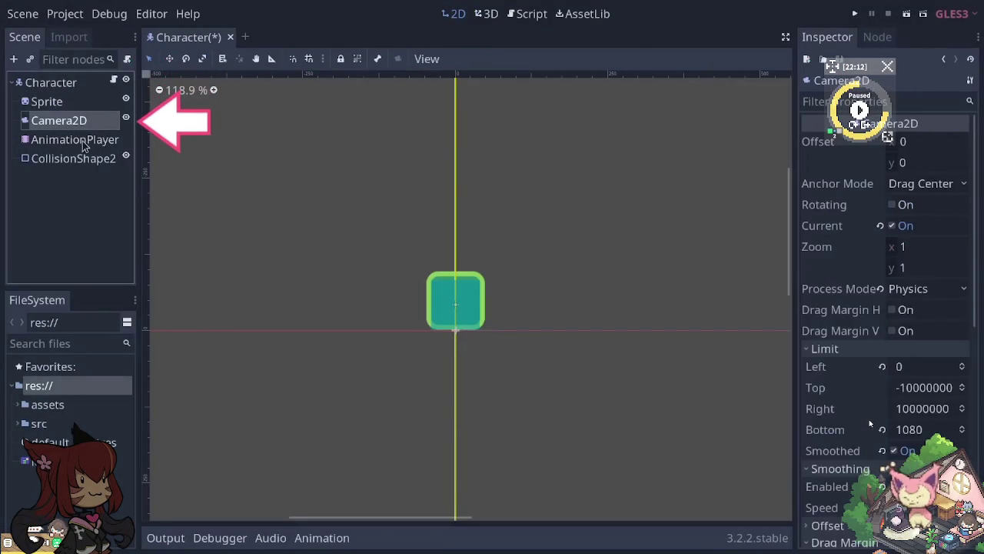
left_click(92, 141)
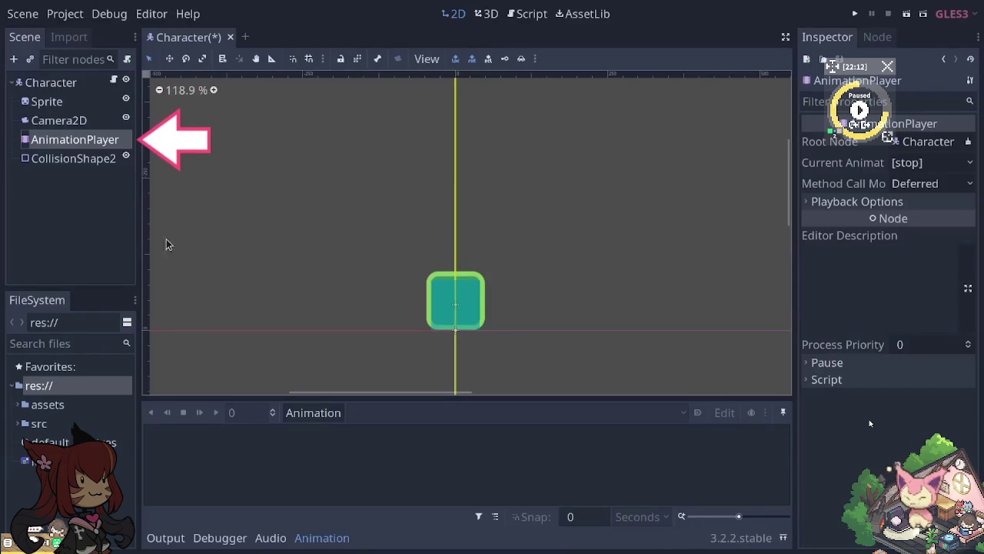
left_click(180, 257)
left_click(312, 536)
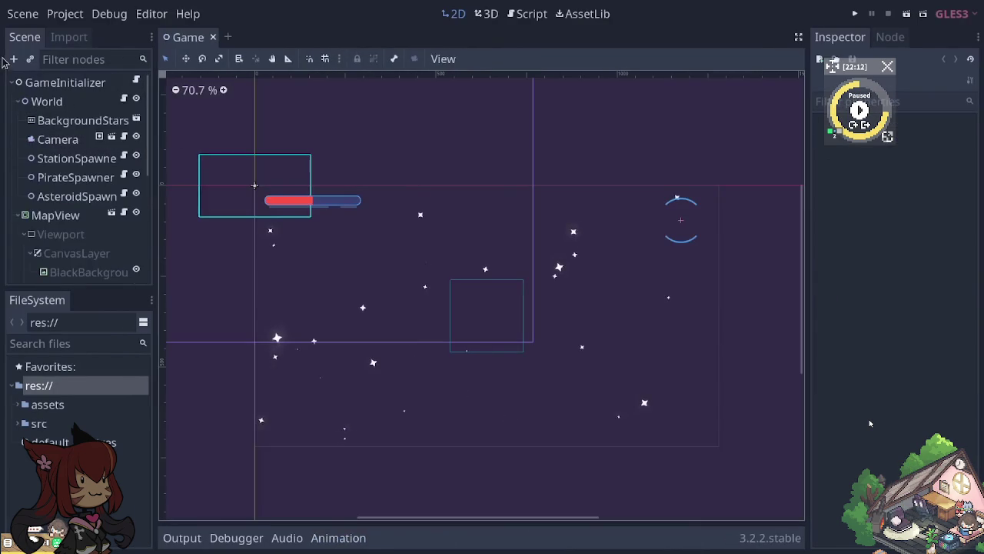
Step: Add a Sprite node to the Game scene from the Node2D types in Create New Node
left_click(13, 60)
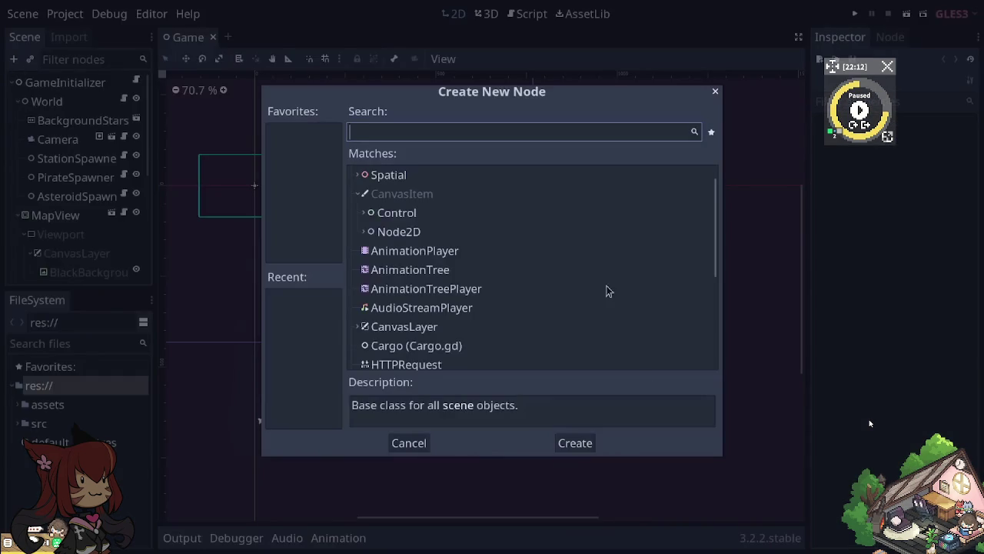
left_click(368, 235)
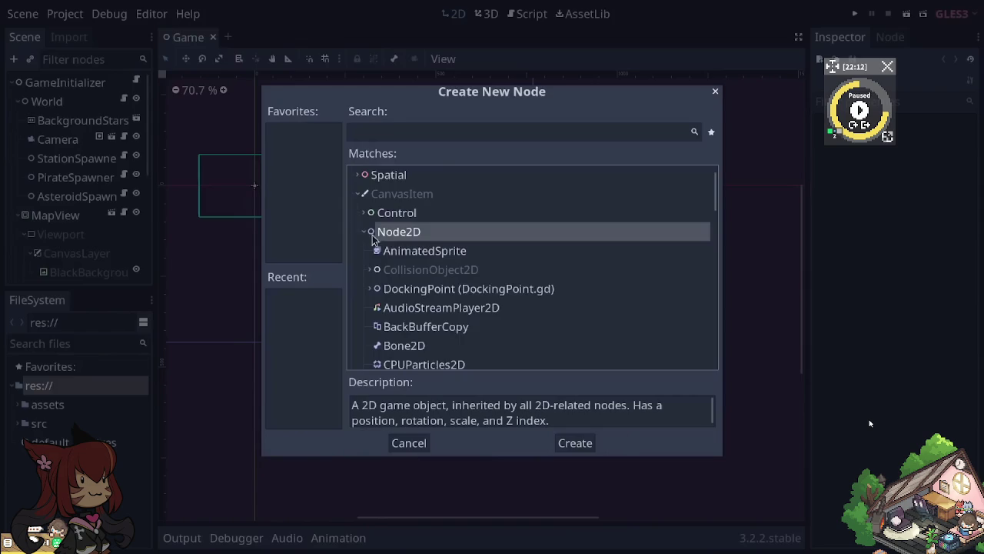
scroll(405, 284, "down", 2)
scroll(405, 285, "down", 2)
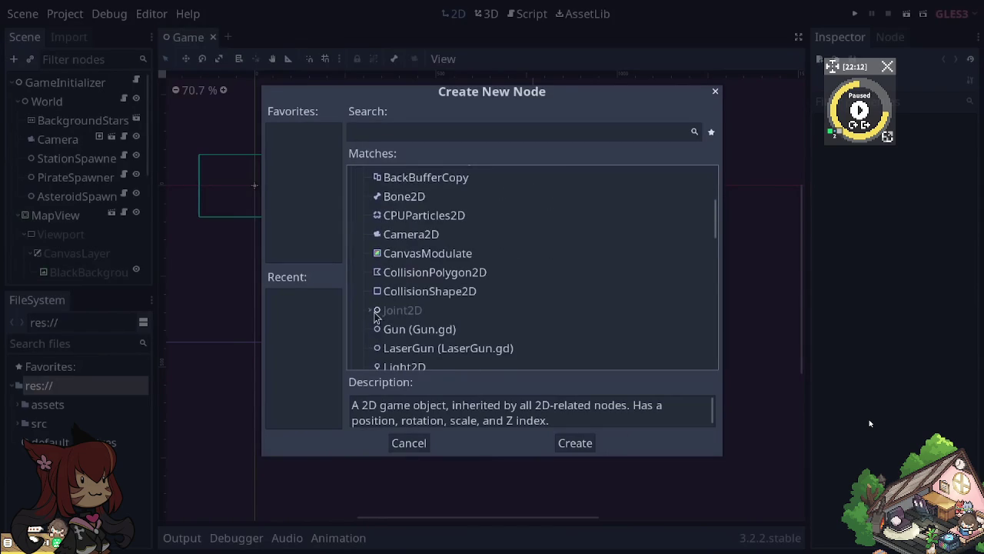
scroll(457, 314, "down", 3)
scroll(459, 314, "down", 2)
scroll(463, 314, "down", 2)
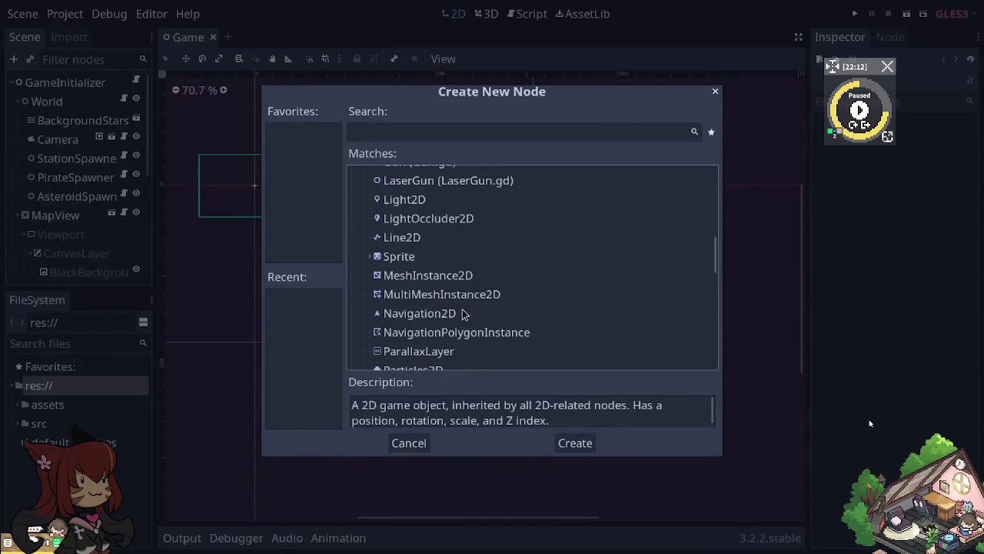
left_click(389, 259)
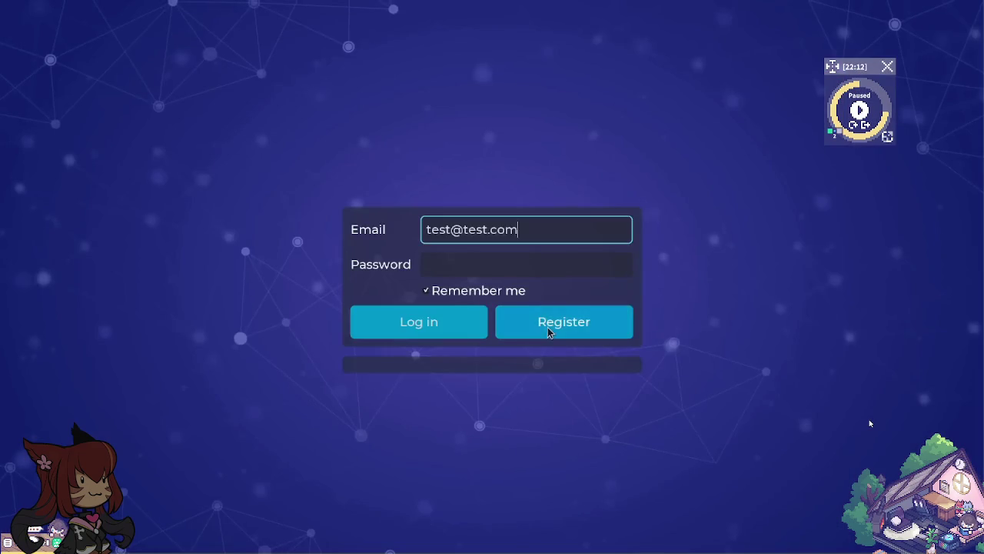
Step: Toggle the login form to Register and back with Cancel, then run the demo scene with F6
left_click(549, 326)
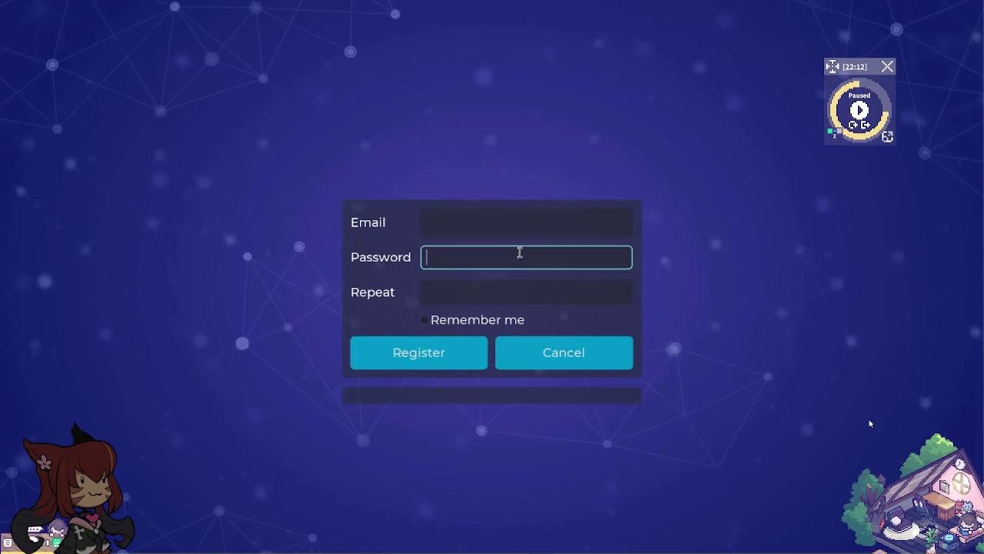
left_click(559, 368)
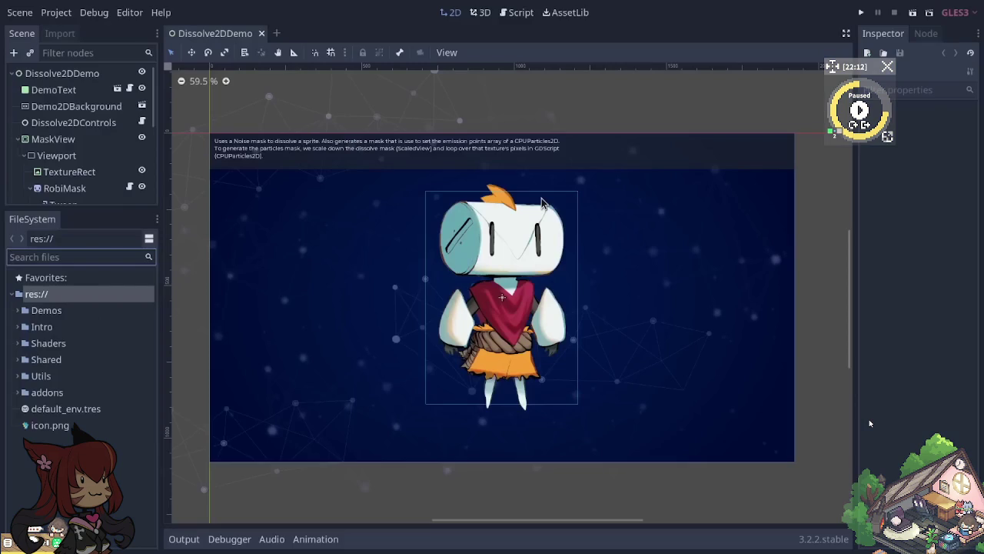
key("F6")
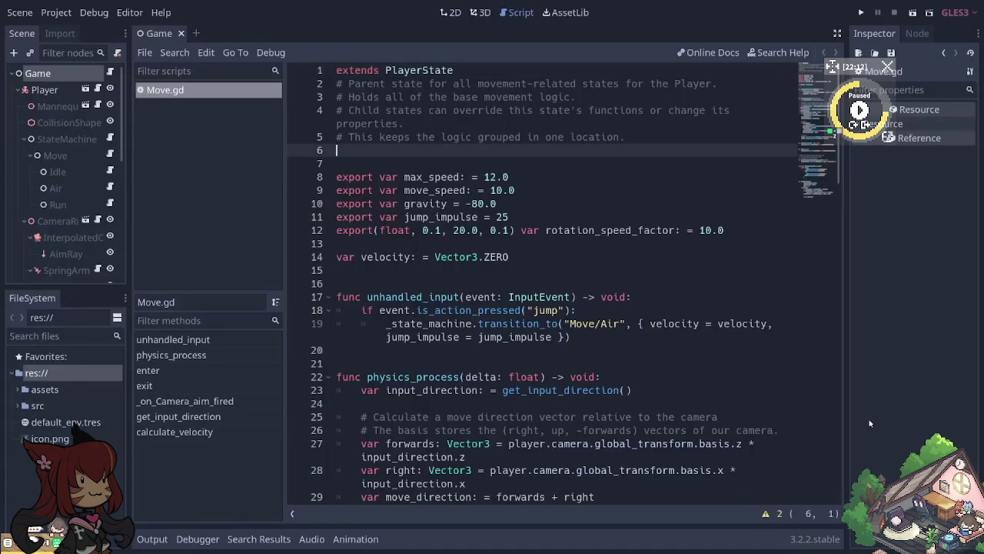
Step: Enter distraction-free mode, scroll through the script, and switch to Player.gd
key("ctrl+shift+F11")
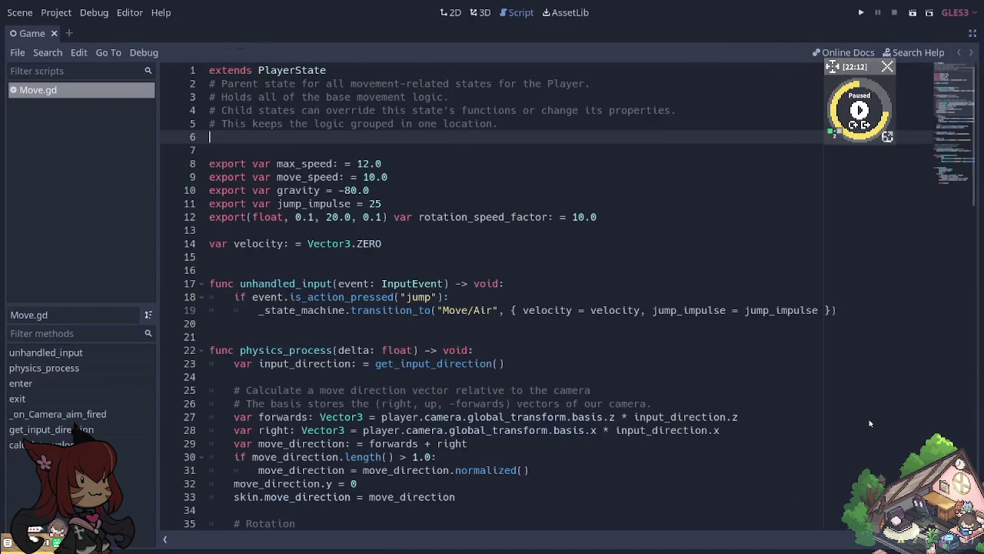
scroll(869, 423, "down", 5)
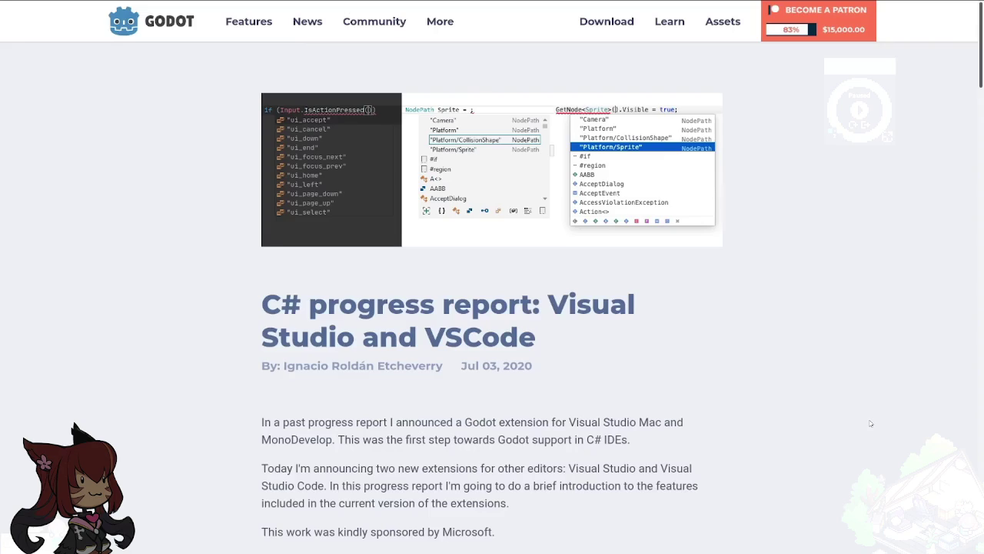
scroll(870, 423, "down", 5)
scroll(869, 423, "down", 2)
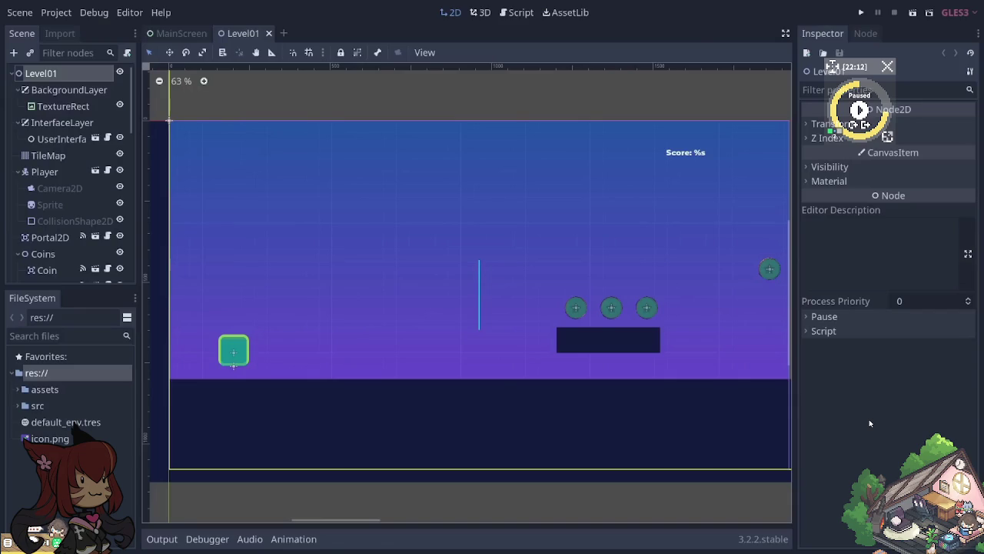
key("F3")
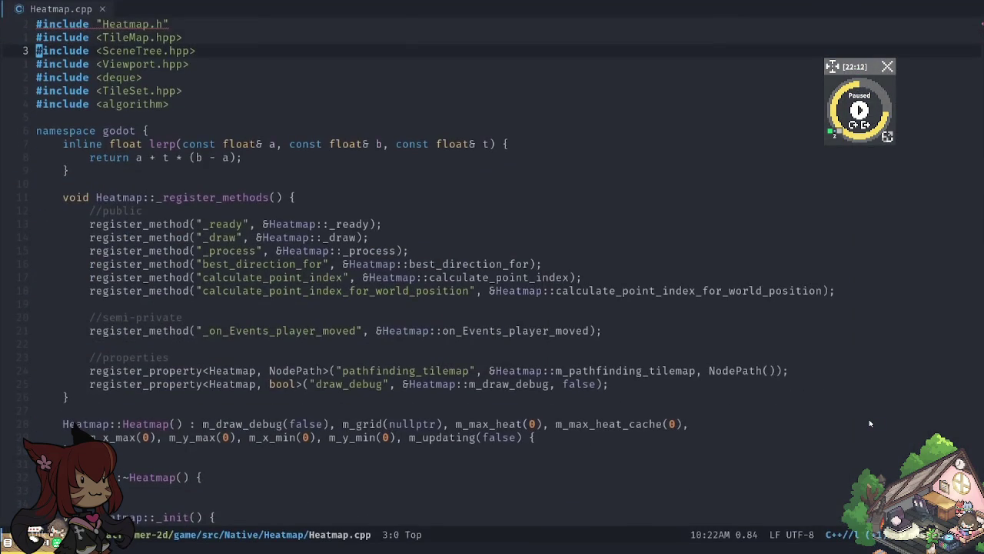
Step: Scroll Heatmap.cpp in Emacs past the includes toward the _ready and _draw functions
scroll(869, 422, "down", 12)
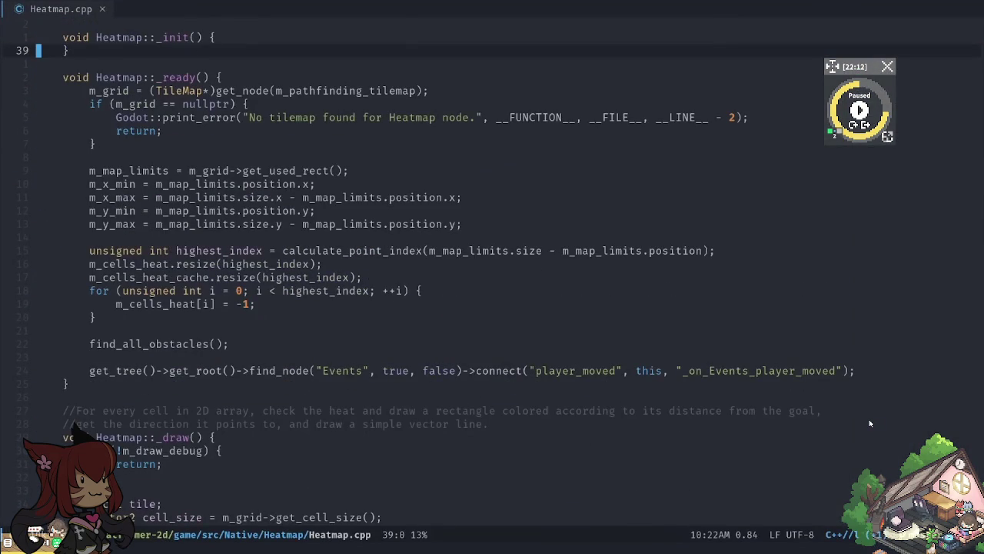
scroll(869, 423, "down", 12)
key("Down")
key("Down")
key("Down")
key("Down")
key("Down")
key("Down")
key("Down")
key("Down")
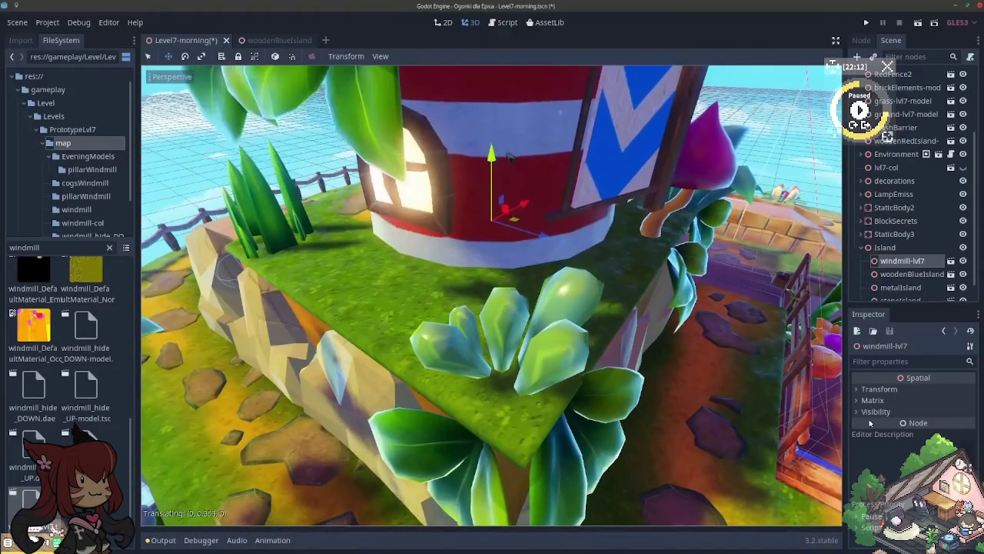
Step: Raise the windmill, move the Input and center shader nodes left, shift the red wall, split the 3D view
left_click_drag(496, 166, 518, 123)
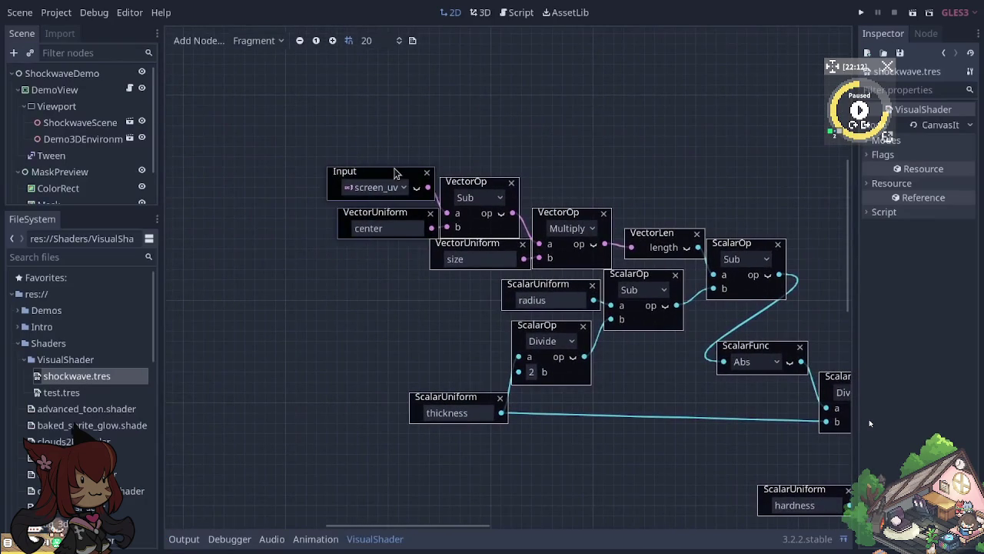
left_click_drag(393, 173, 336, 174)
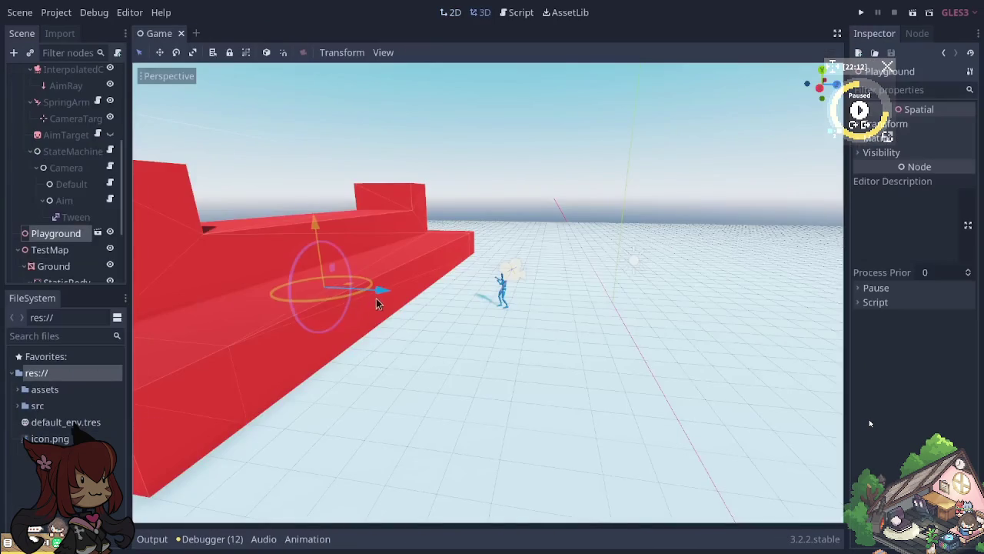
left_click_drag(376, 298, 345, 282)
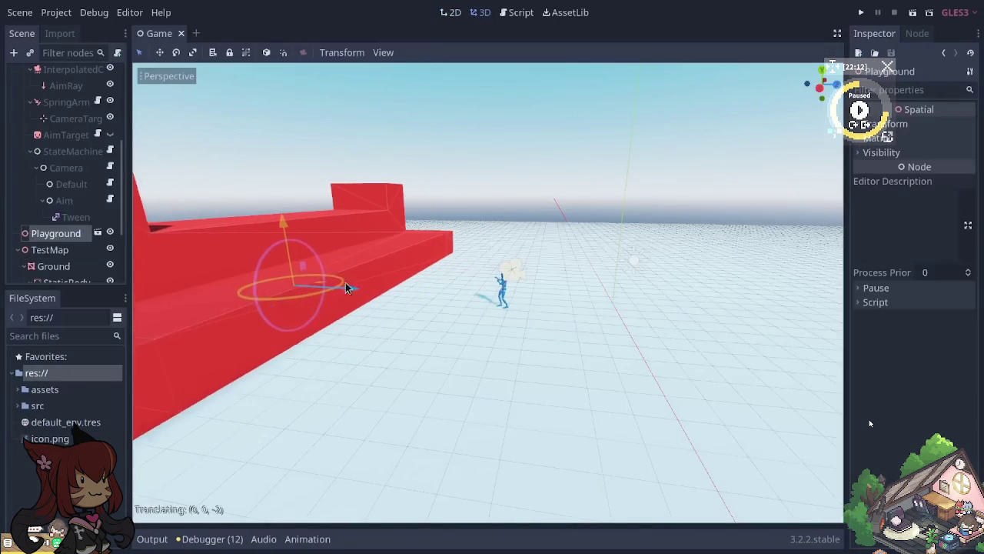
left_click(521, 273)
key("ctrl+2")
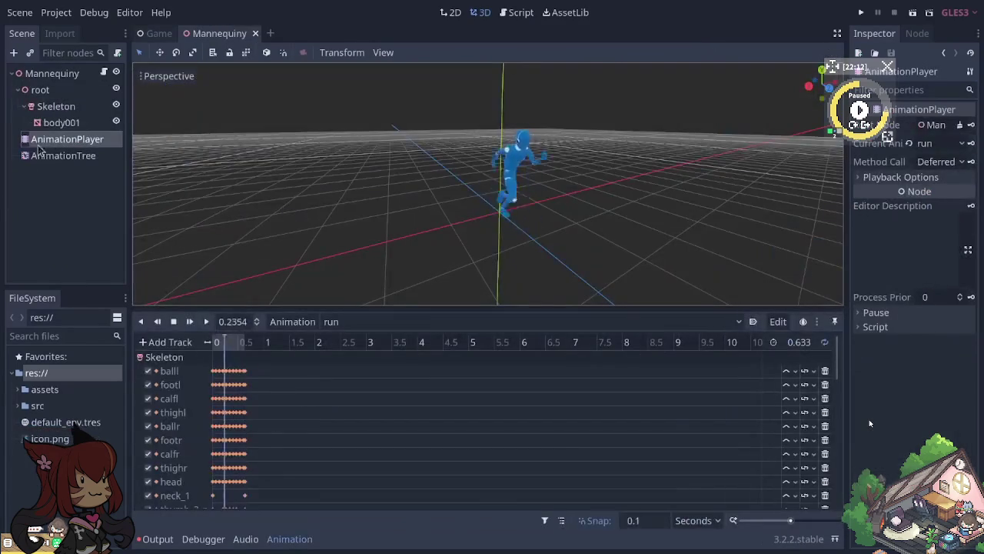
Step: Open the mannequin's AnimationTree, stop playback, and make 'run' the active action
left_click(63, 156)
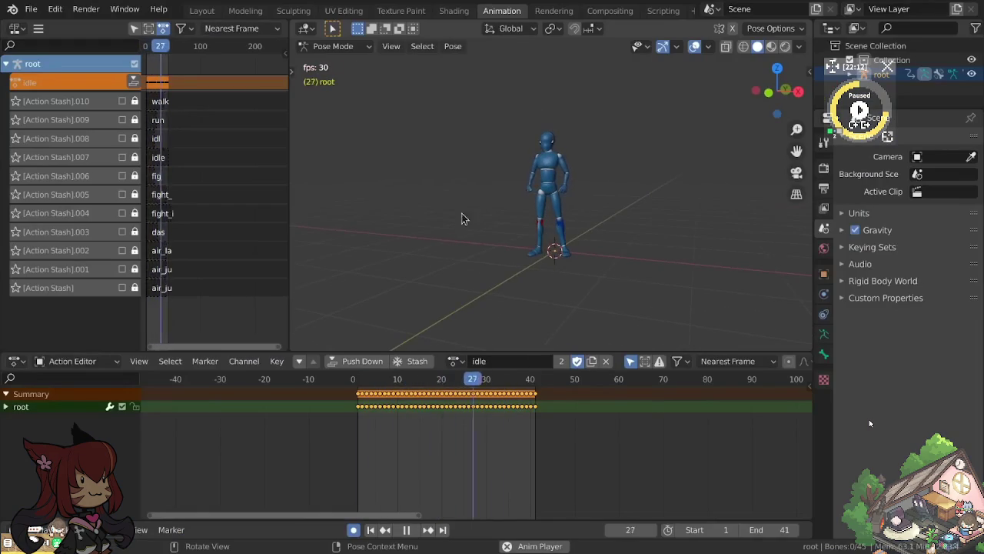
key("space")
left_click(457, 361)
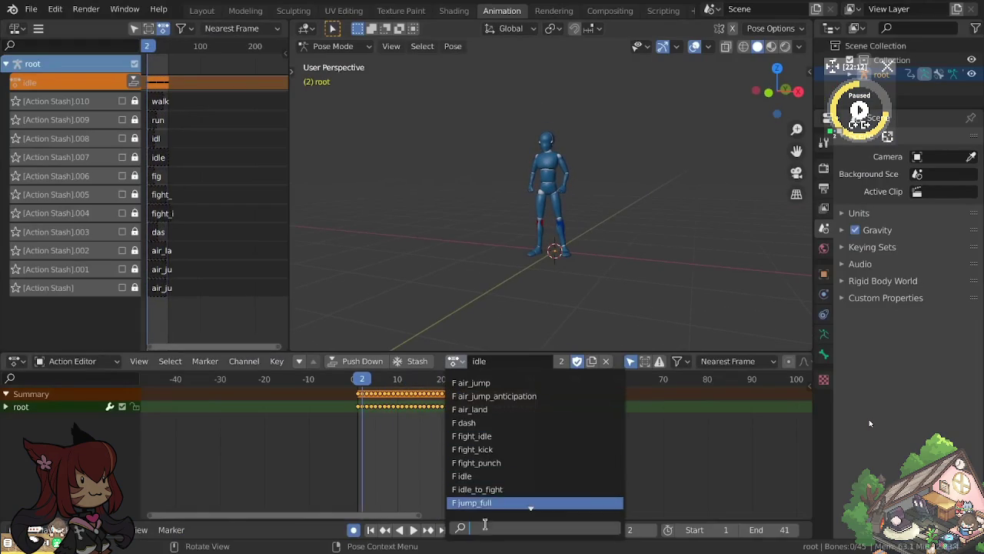
left_click(487, 488)
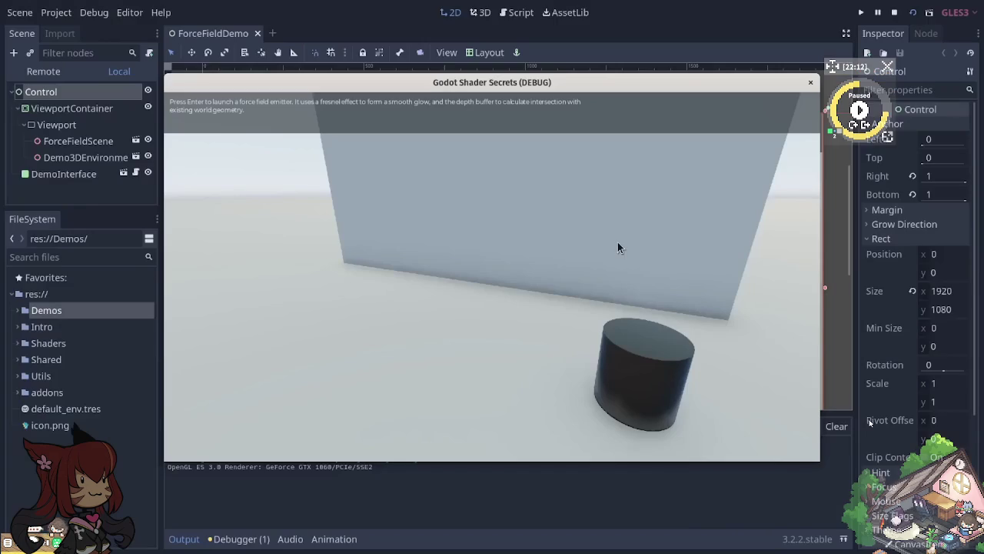
Step: Launch the ForceFieldDemo's force-field emitter so a glowing dome appears
key("Return")
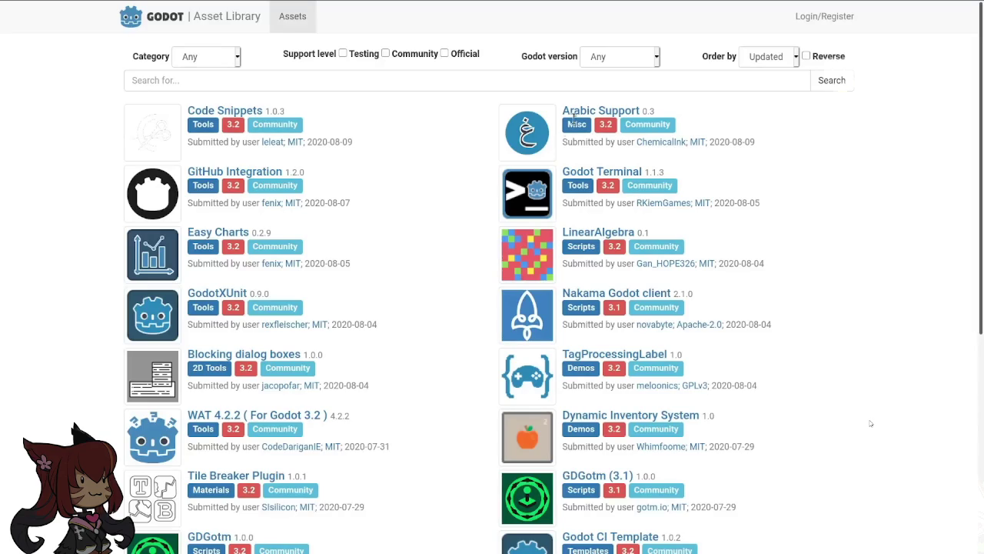
Step: Open the Arabic Support asset's page in the Asset Library and scroll down it
left_click(598, 111)
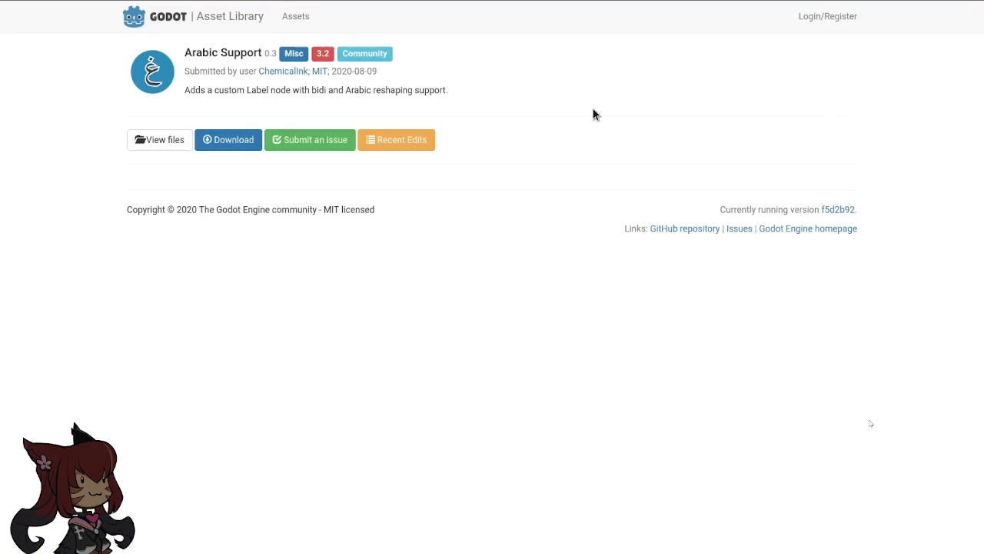
left_click(516, 116)
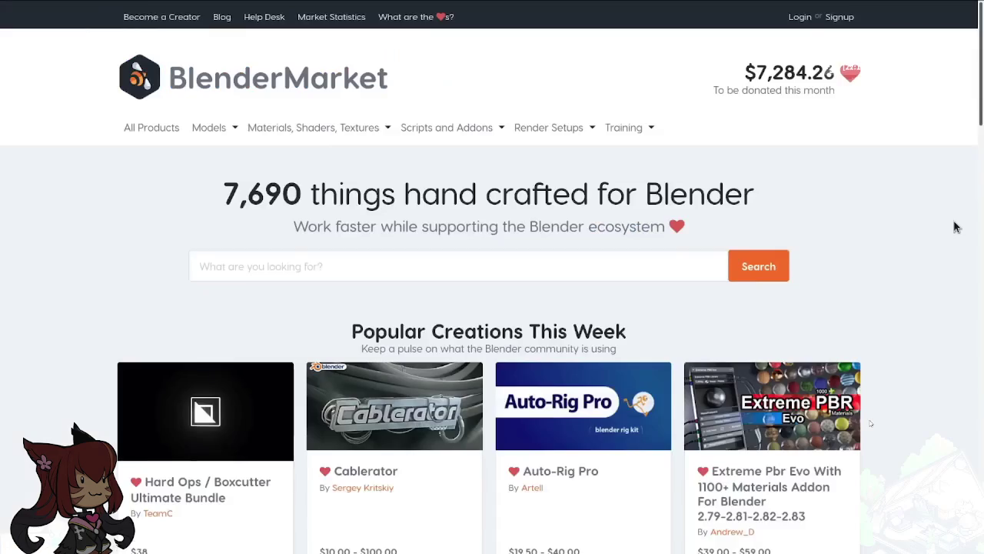
scroll(953, 223, "down", 2)
scroll(953, 224, "down", 3)
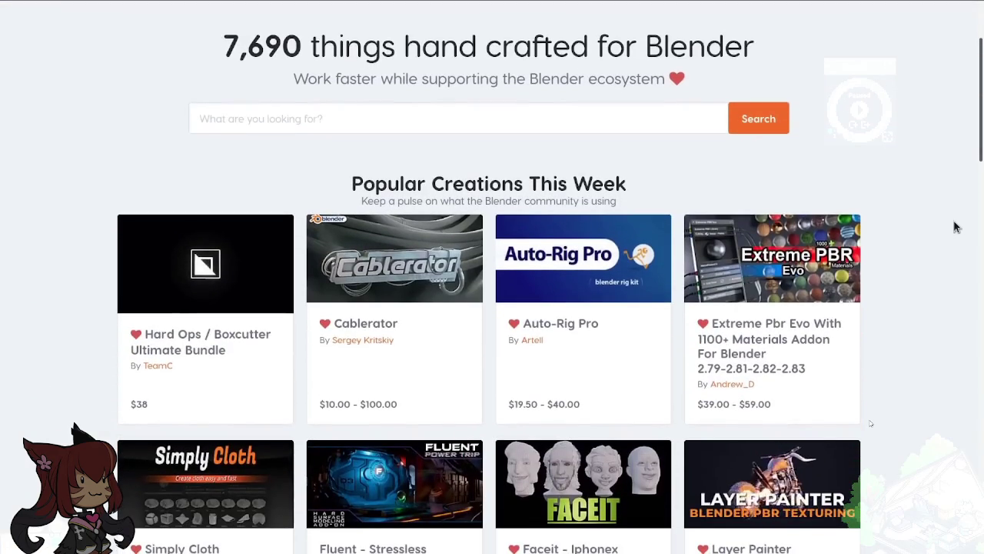
scroll(954, 227, "down", 3)
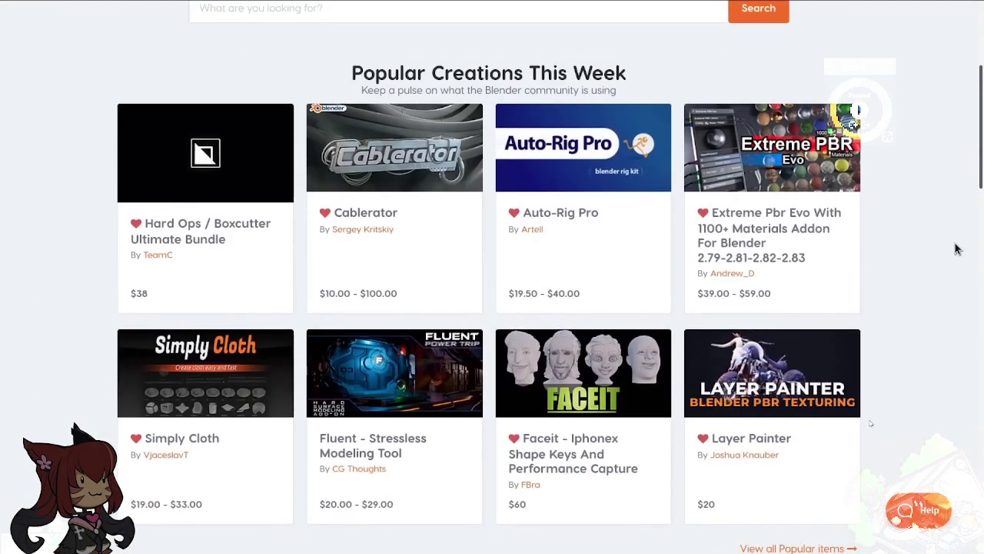
Step: Target the left enemy and confirm the attack in the Open RPG battle
scroll(953, 246, "up", 7)
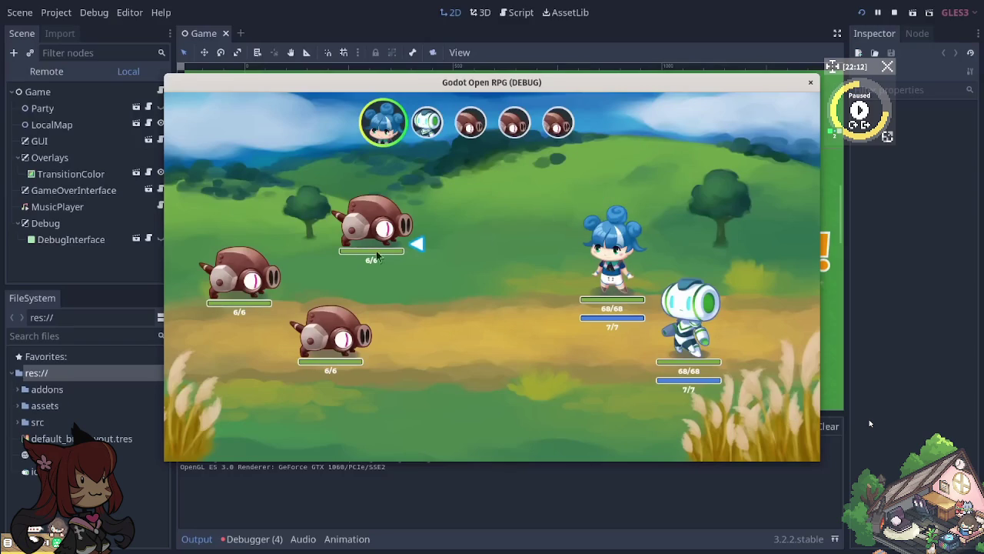
key("Down")
key("Return")
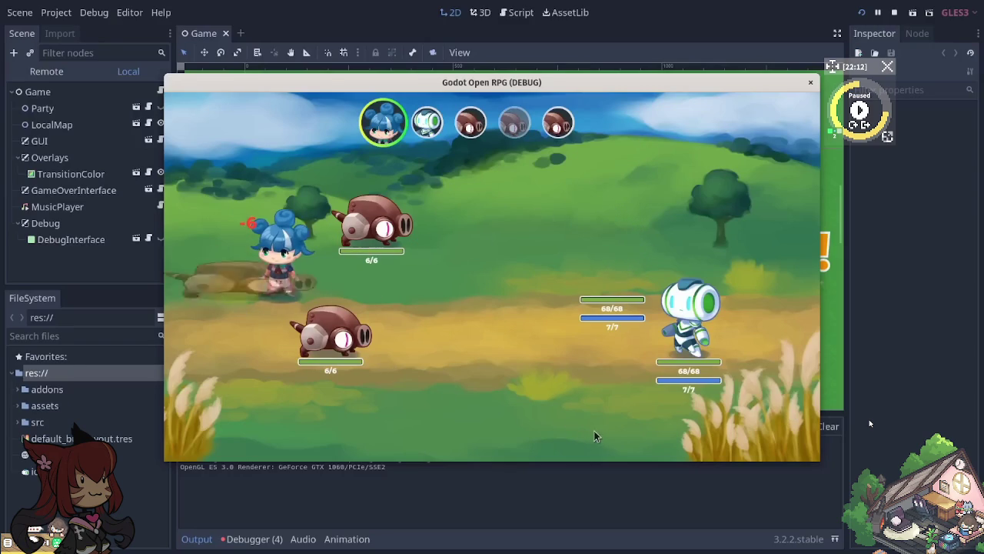
Step: Restart the Open RPG demo and walk the hero to two spots on the overworld map
key("F8")
key("ctrl+s")
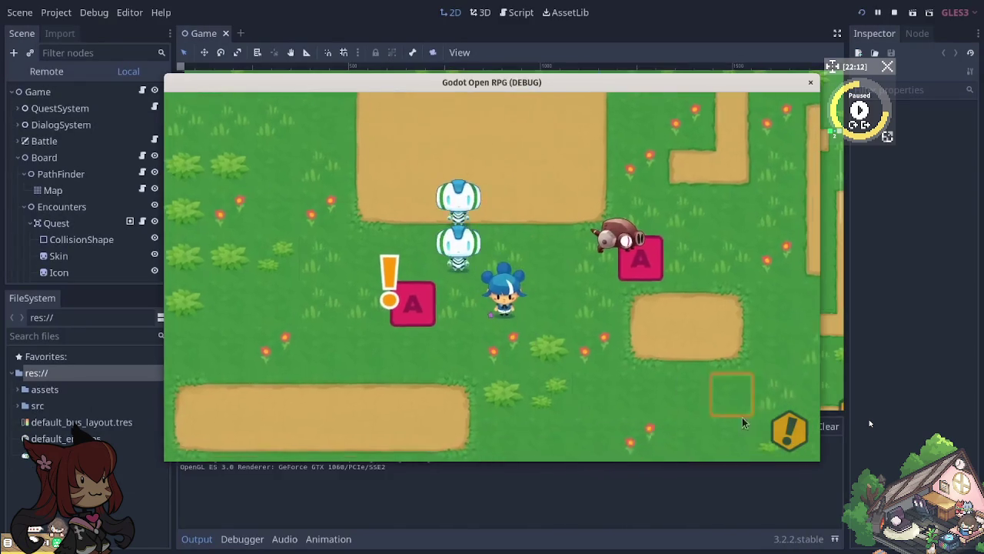
left_click(743, 367)
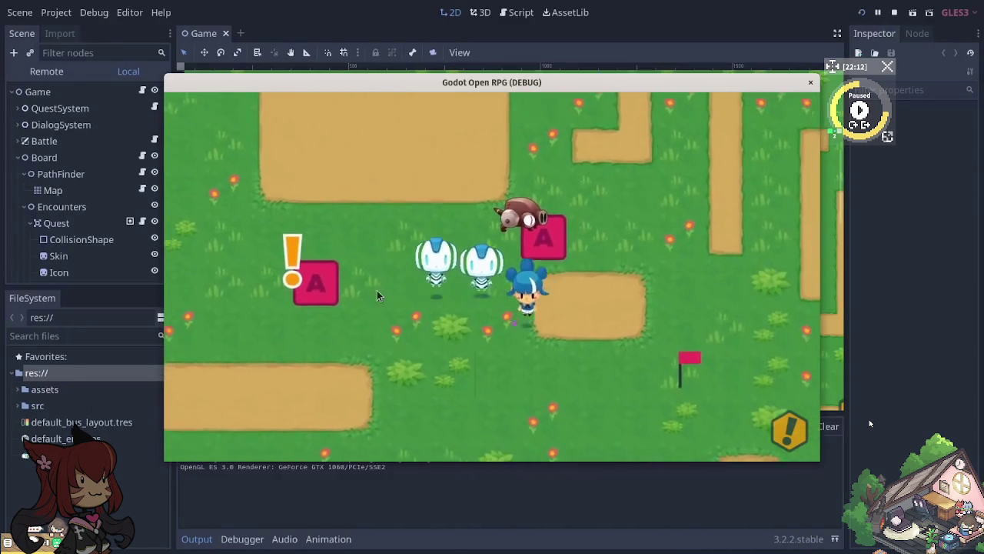
left_click(200, 234)
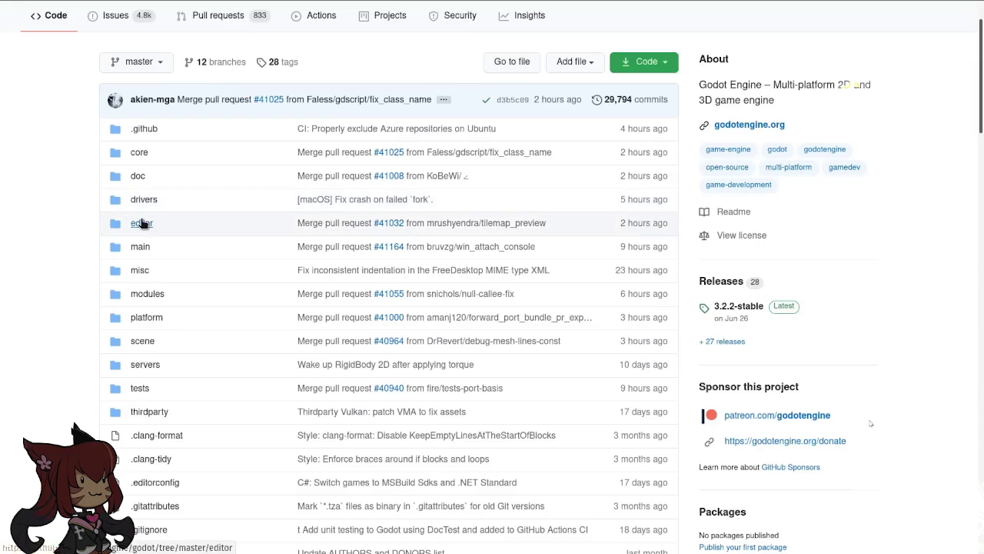
left_click(141, 223)
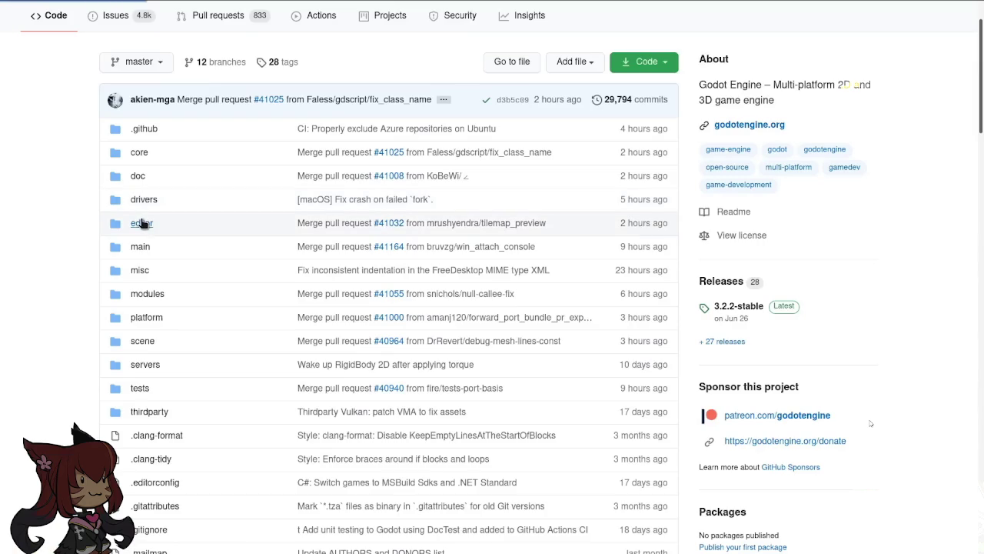
Step: Open animation_bezier_editor.cpp from the repo's editor folder and scroll through its code
scroll(220, 341, "down", 3)
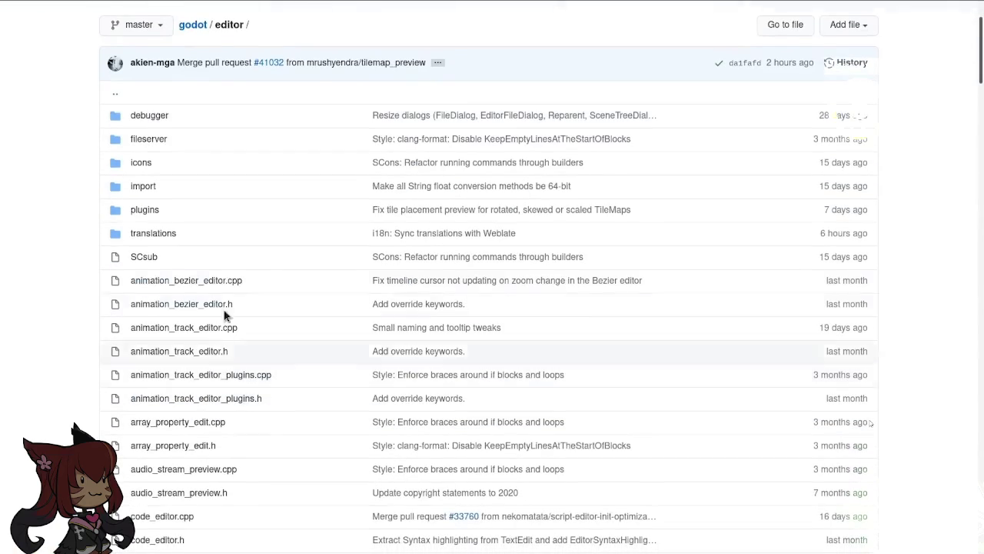
left_click(228, 281)
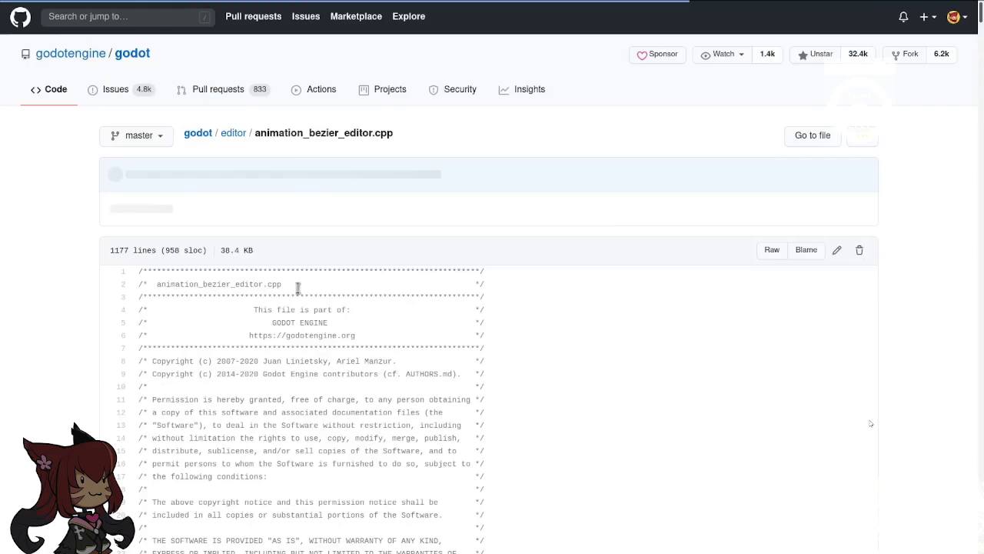
scroll(850, 299, "down", 3)
scroll(850, 300, "down", 4)
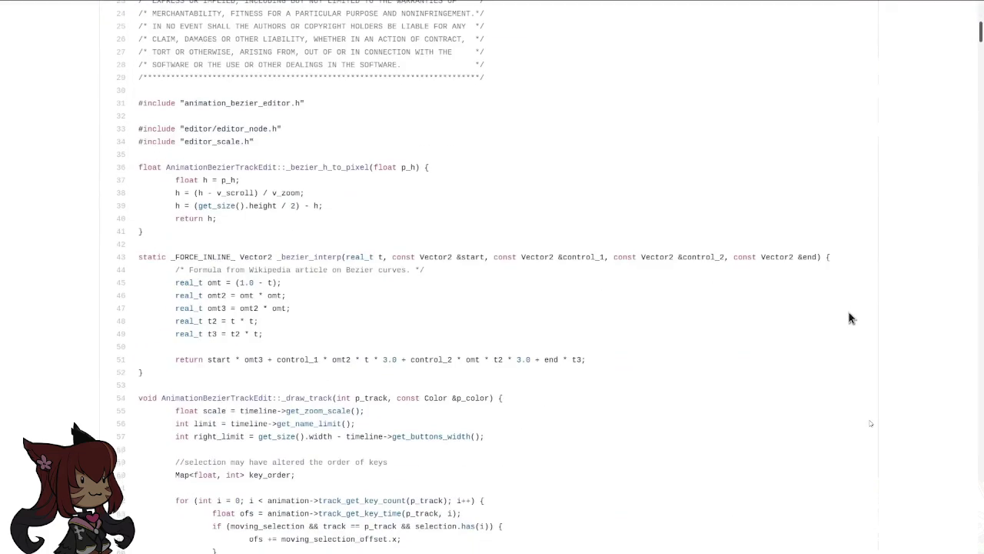
scroll(849, 317, "down", 3)
scroll(851, 322, "down", 2)
left_click_drag(99, 138, 319, 154)
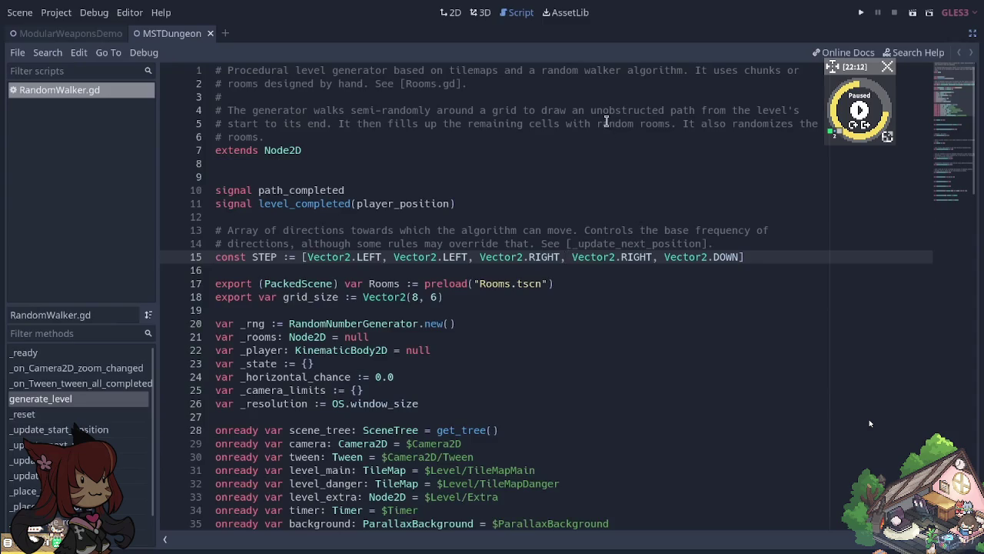
Step: Jump to generate_level in RandomWalker.gd and unfold _reset and the function at line 99
scroll(606, 121, "down", 2)
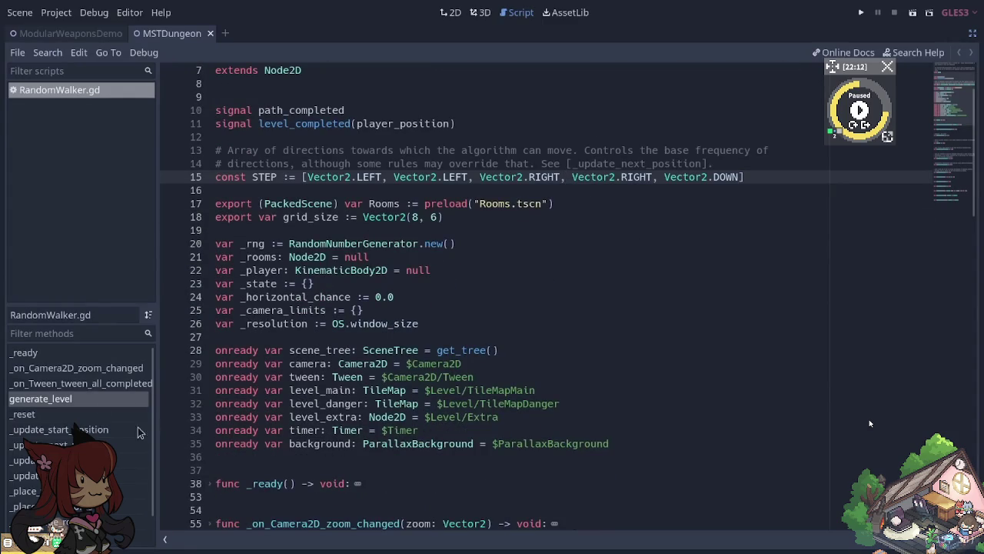
left_click(89, 399)
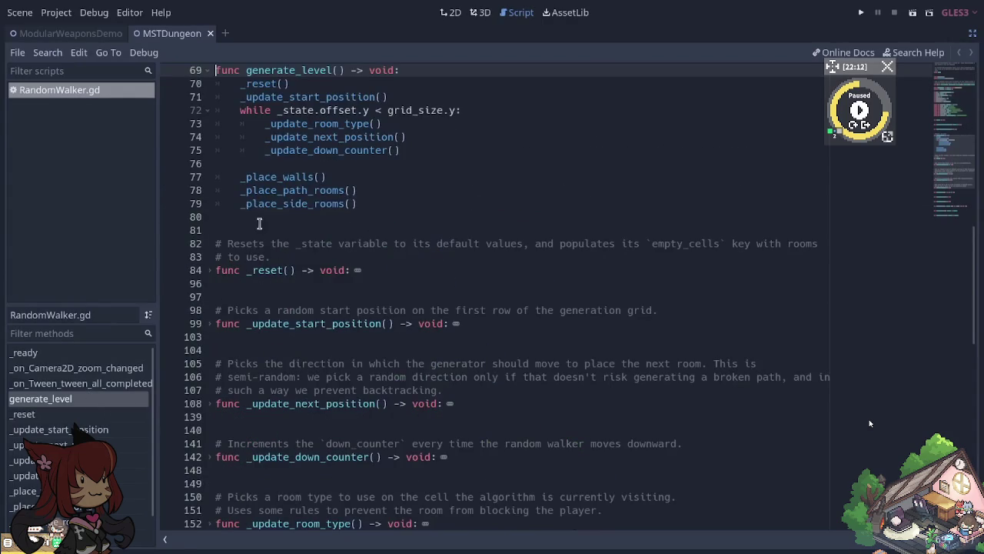
left_click(210, 271)
scroll(210, 275, "down", 2)
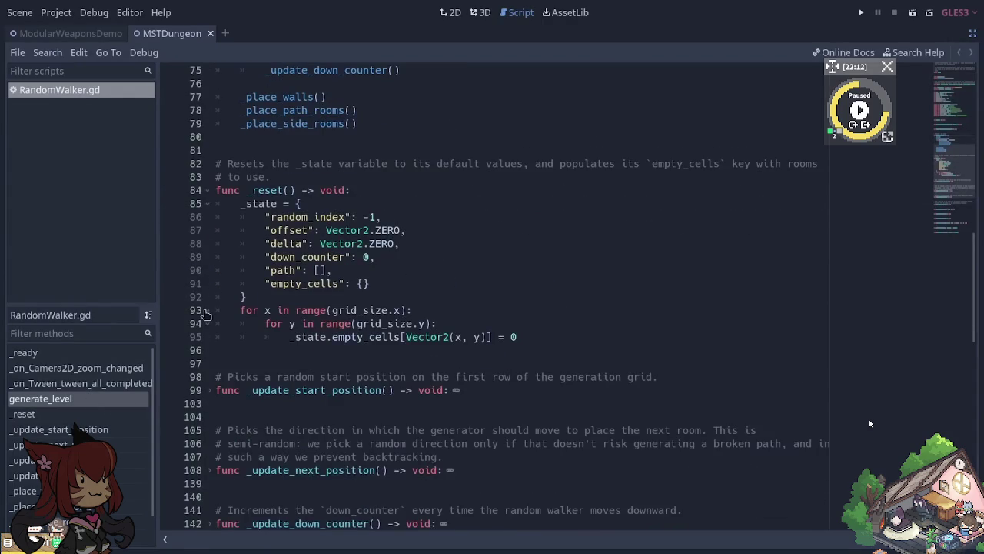
left_click(209, 390)
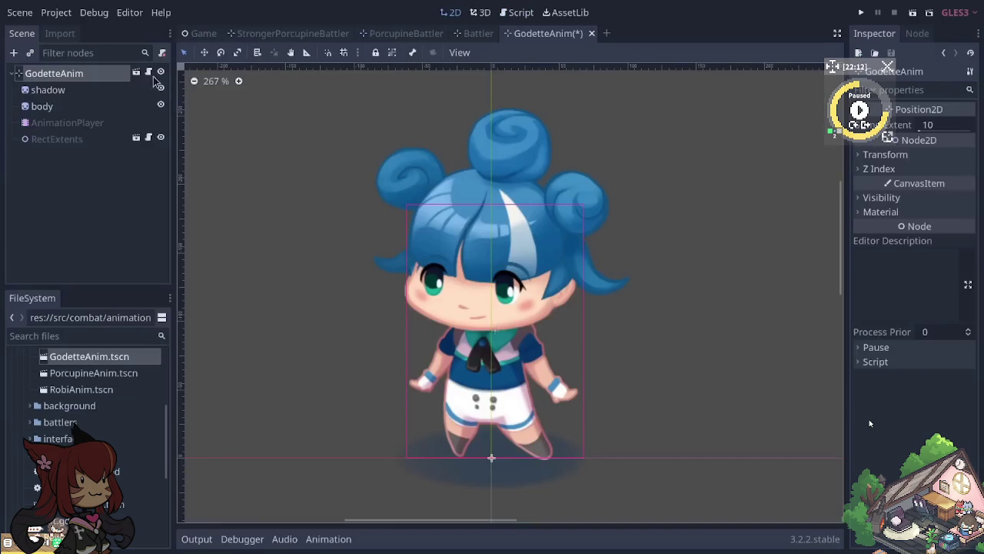
Step: Check the RectExtents Gizmo entry in Project Settings > Plugins
left_click(62, 13)
left_click(65, 31)
left_click(344, 164)
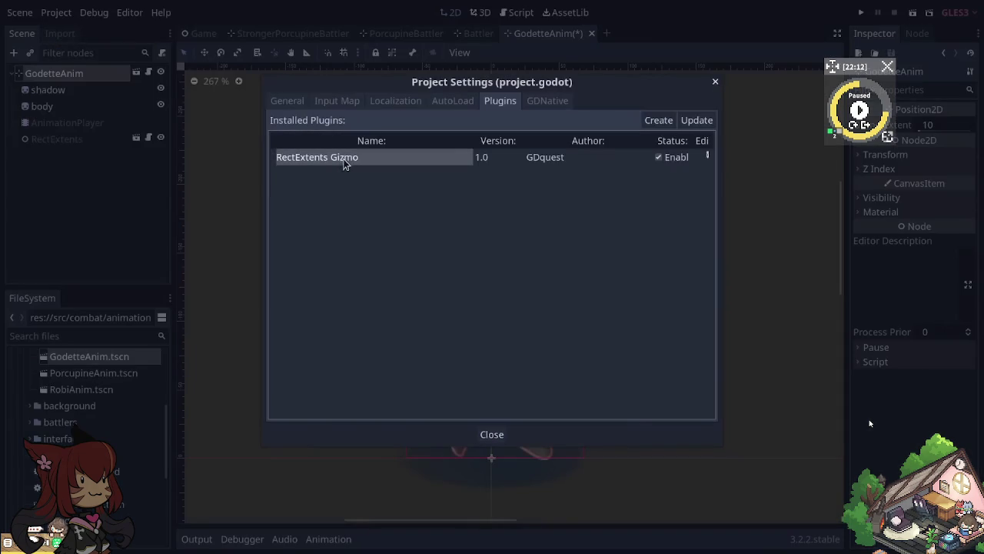
key("Escape")
Step: Shrink the RectExtents box around Godette and move the CapsuleV shape further right
left_click(54, 139)
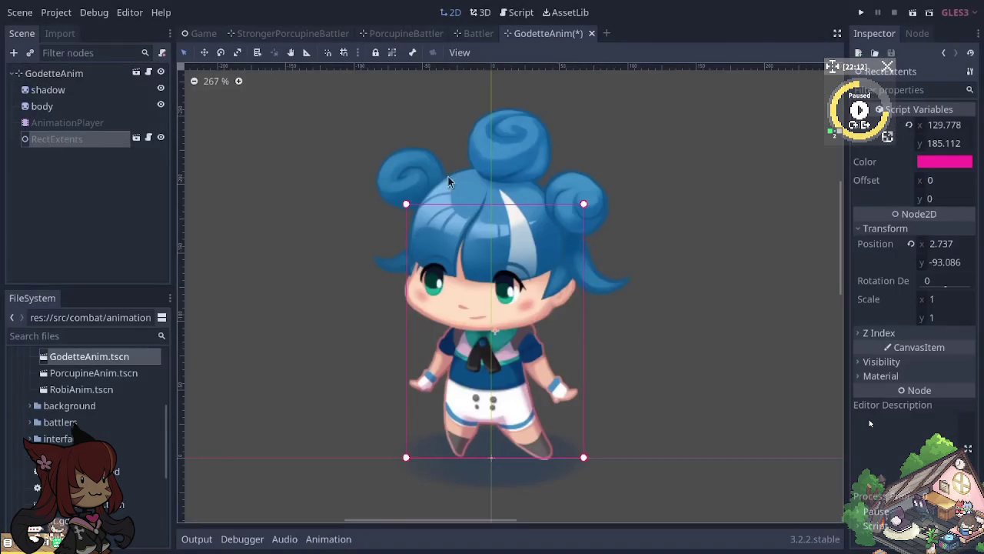
left_click_drag(589, 204, 569, 222)
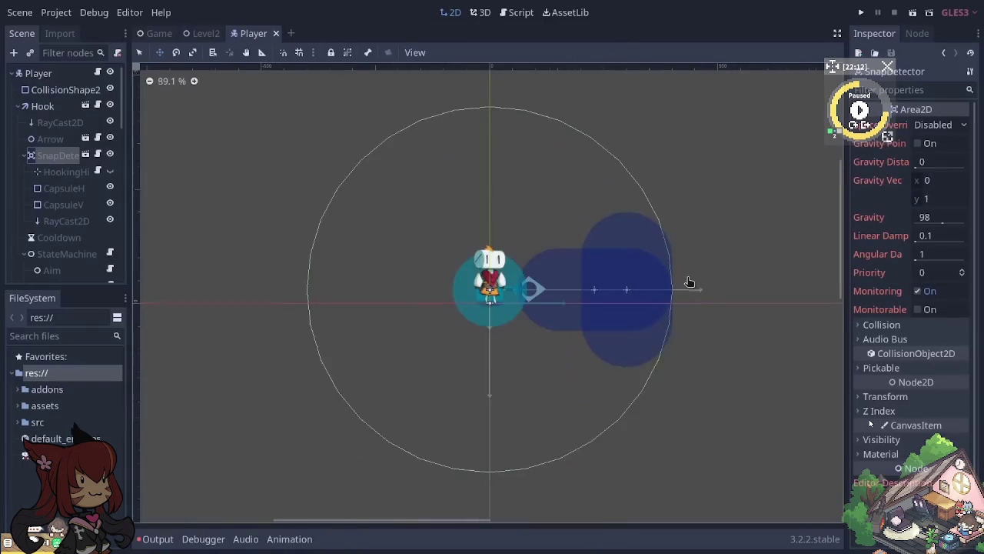
left_click(661, 266)
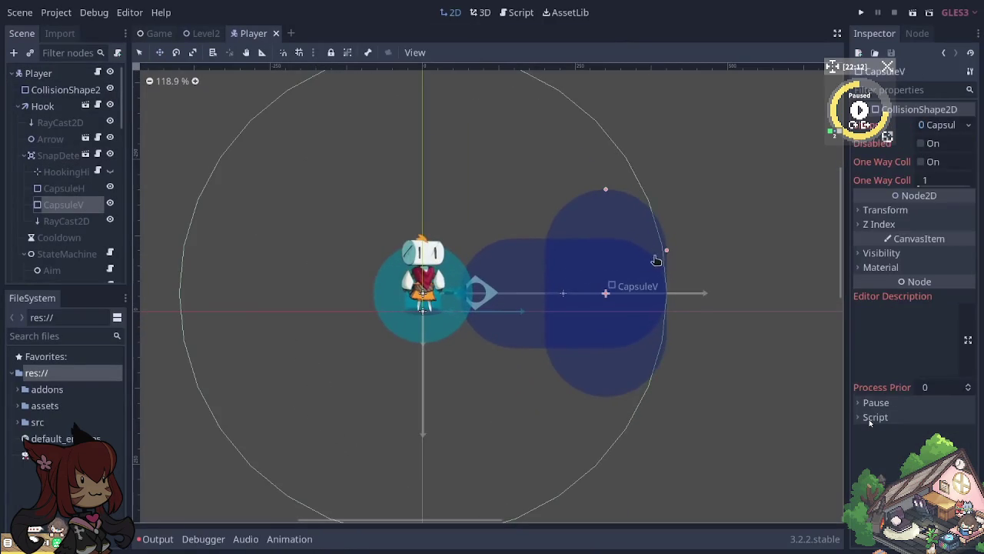
left_click_drag(667, 263, 696, 263)
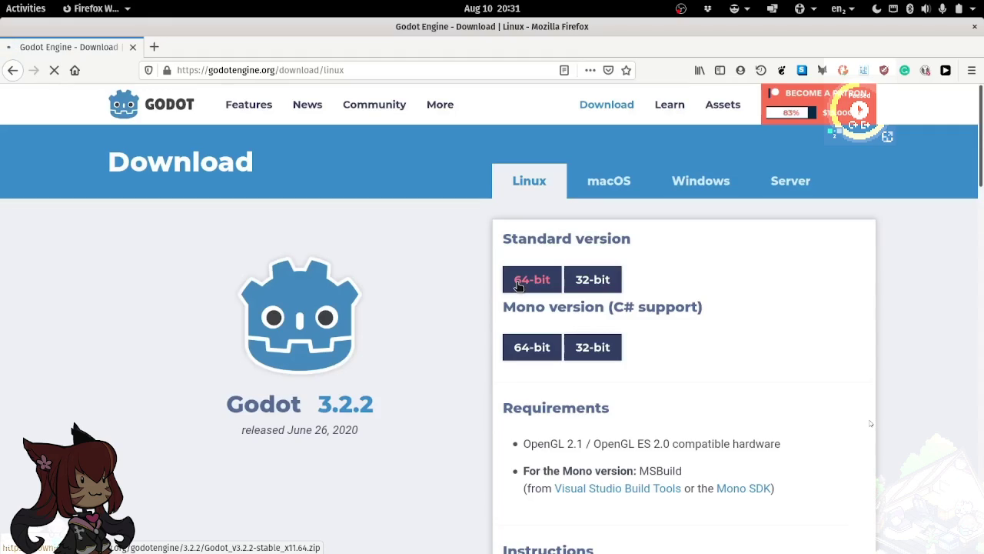
Step: Check the Godot 3.2.2 64-bit Linux zip progress in the Downloads panel
left_click(675, 69)
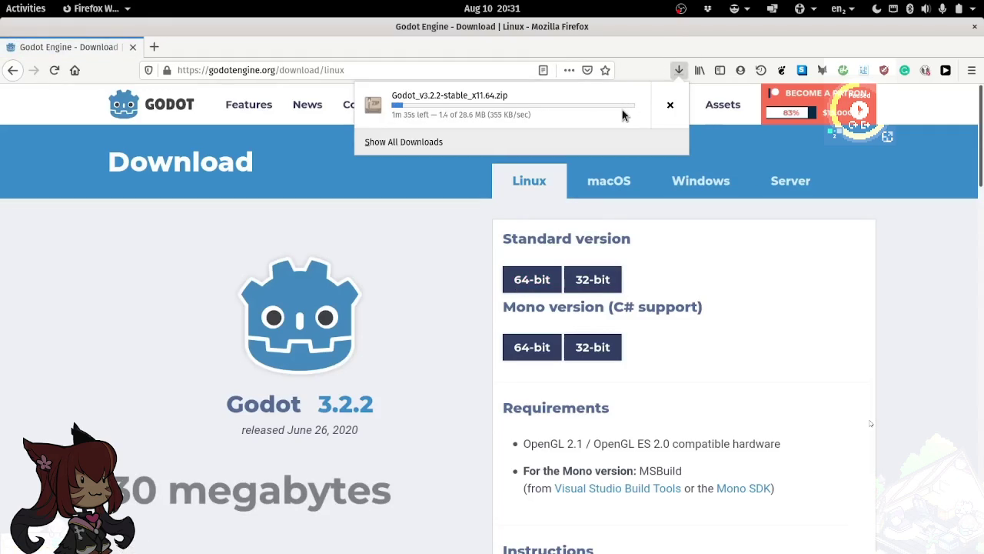
left_click(426, 307)
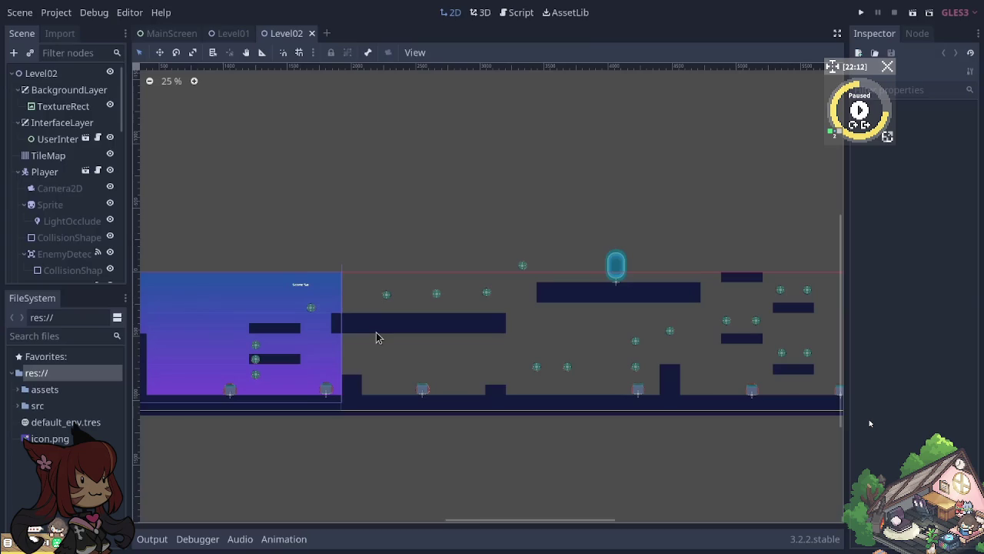
key("F5")
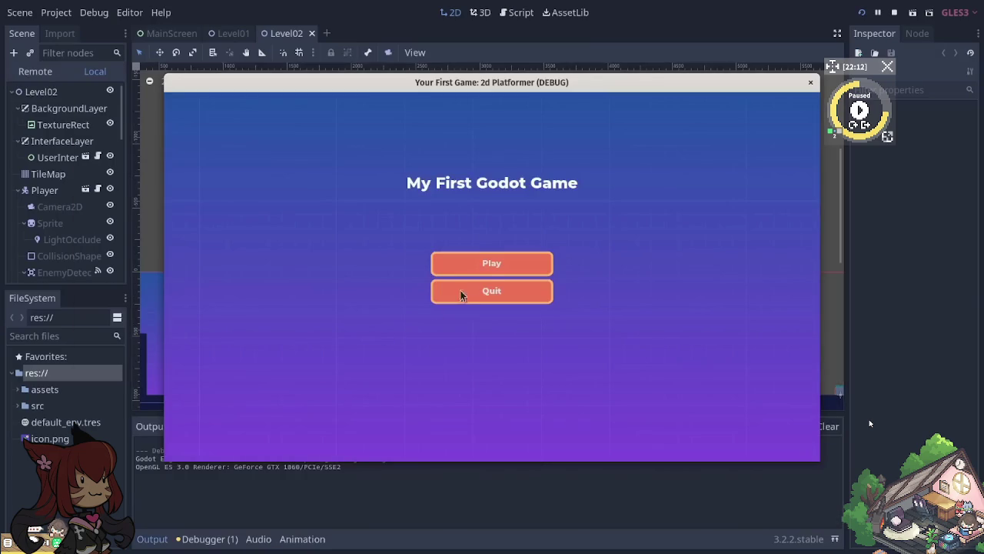
Step: Start the platformer game from its menu and make the player run and jump
left_click(492, 270)
key("Right")
key("space")
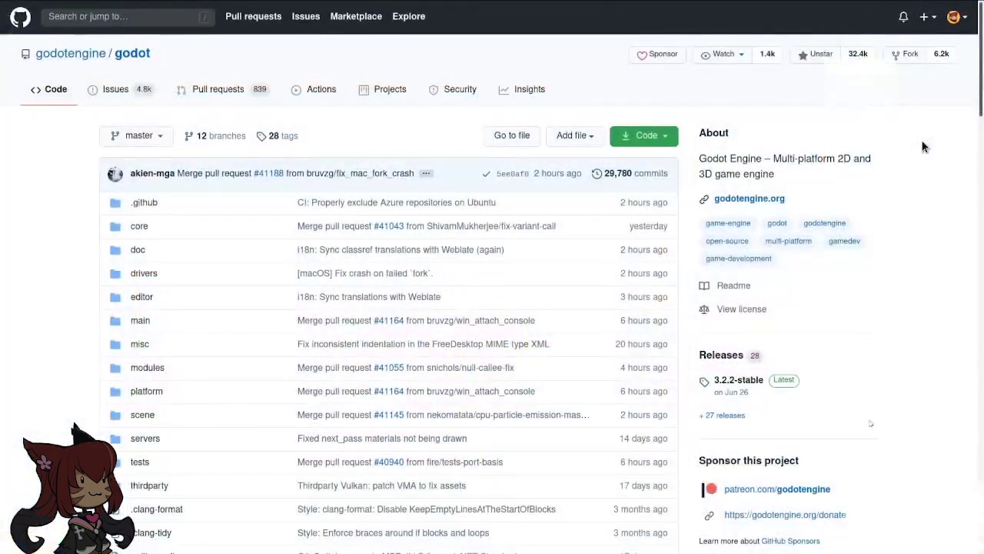
Step: Open the godot repo's contributor commit graphs and select a date range near 2020
scroll(923, 146, "down", 3)
scroll(923, 146, "down", 2)
left_click(742, 263)
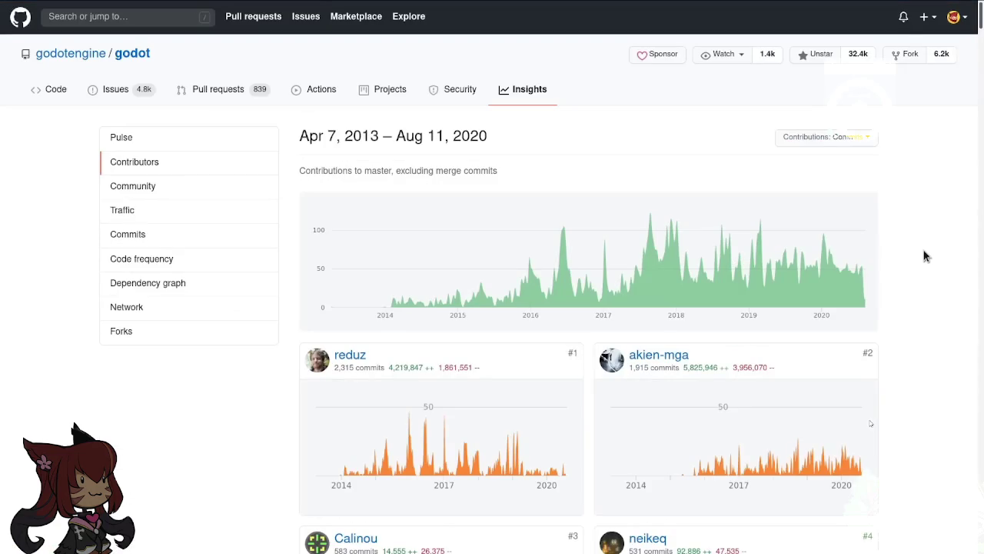
scroll(935, 227, "down", 1)
scroll(935, 226, "down", 2)
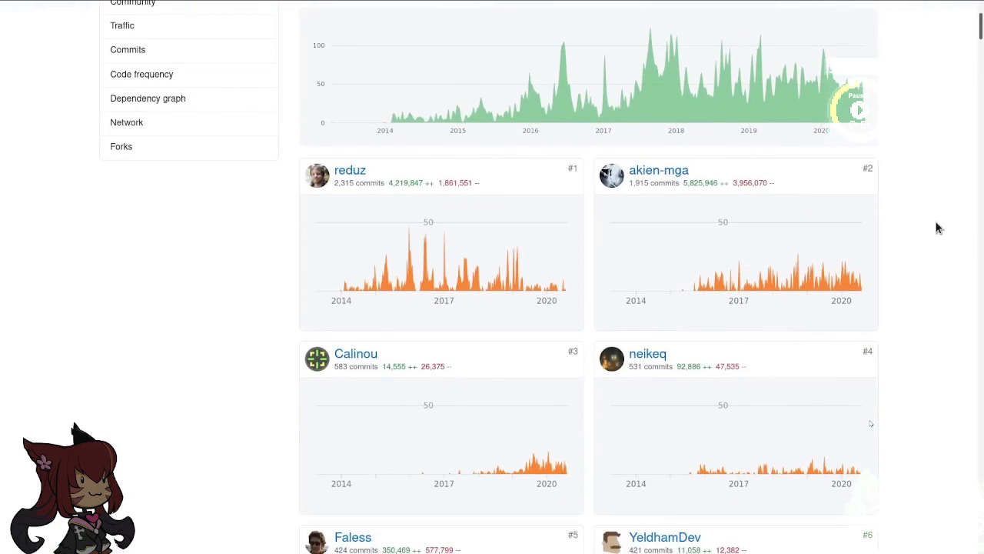
scroll(935, 227, "up", 3)
left_click_drag(845, 272, 881, 279)
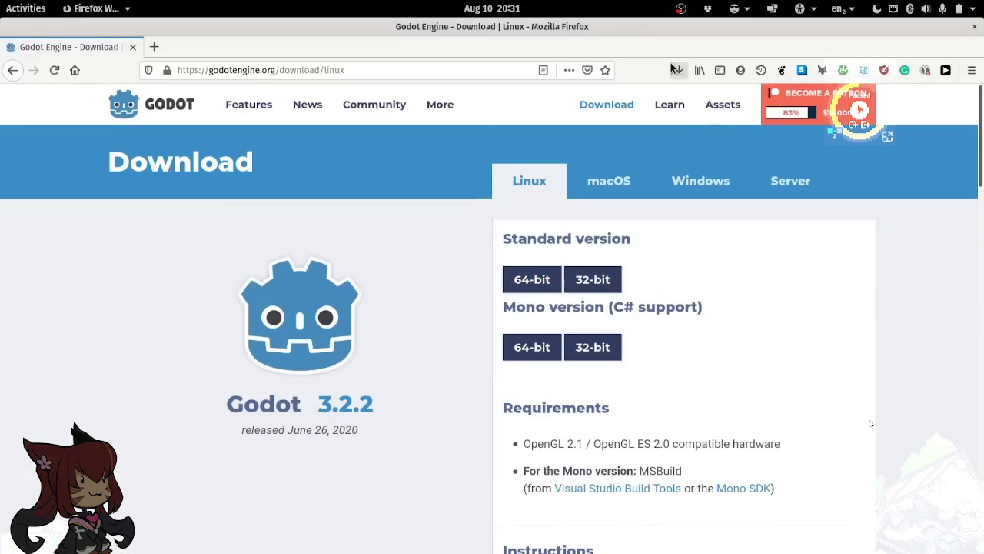
left_click(672, 69)
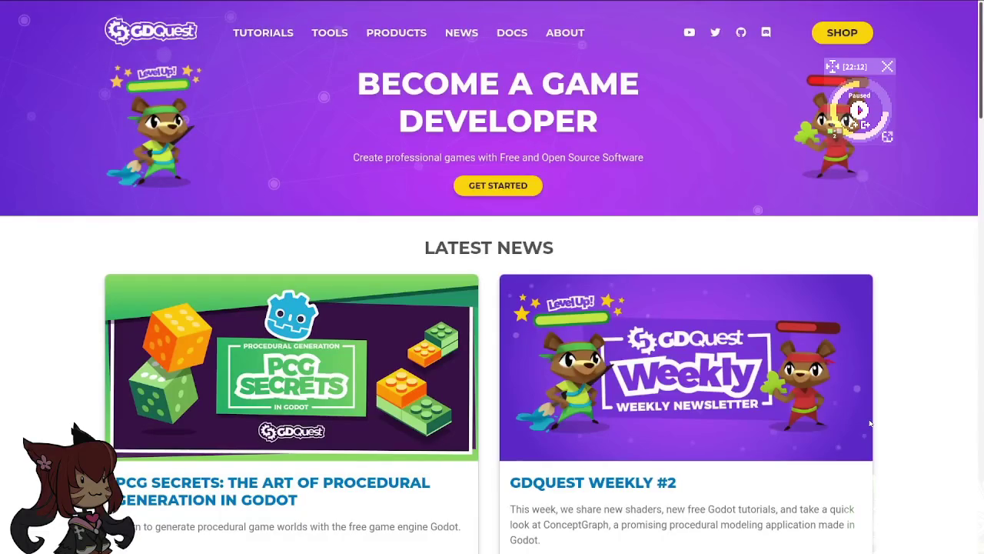
Step: Pause the video, open Godot Recipes' 2D > Platform character recipe, and scroll through it
key("space")
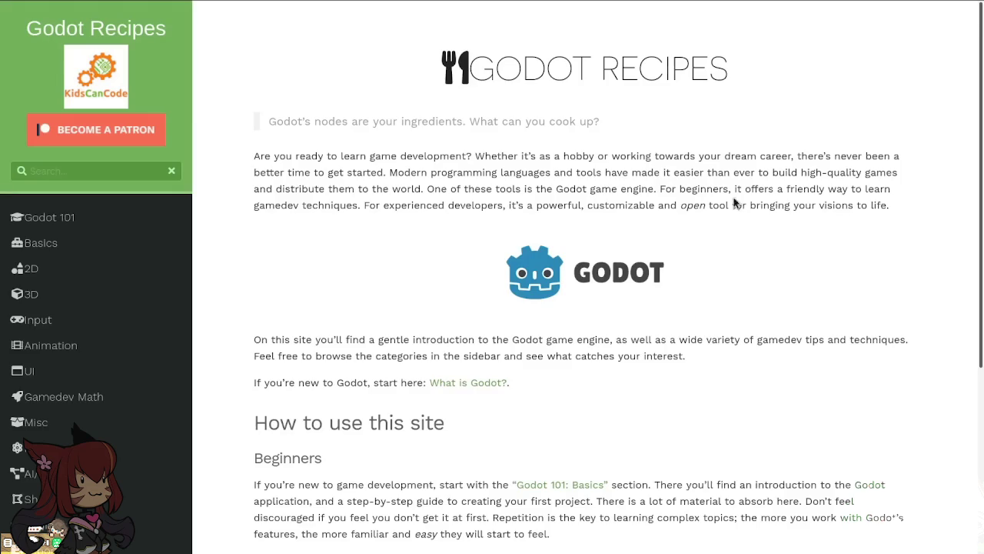
scroll(391, 312, "down", 2)
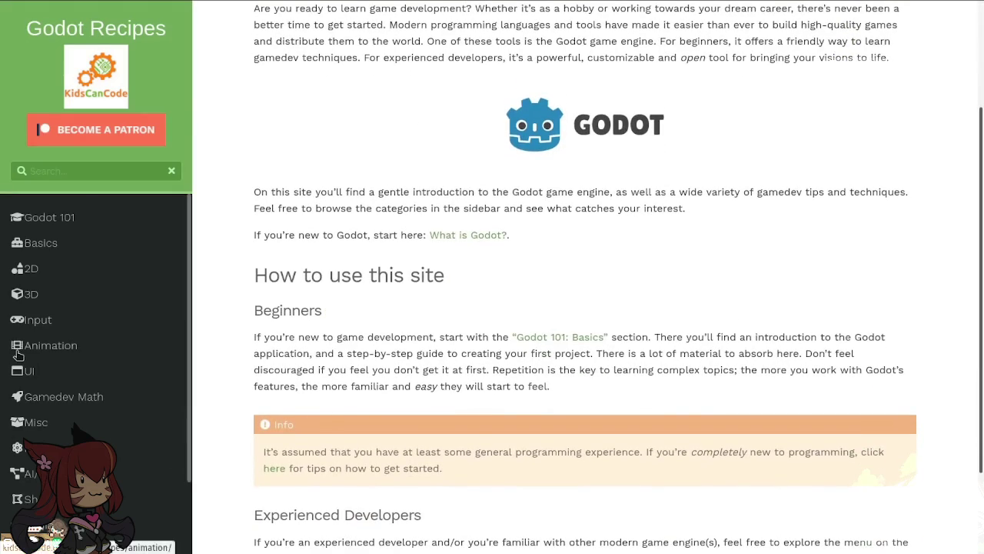
left_click(31, 268)
left_click(81, 313)
scroll(835, 226, "down", 2)
scroll(836, 230, "down", 3)
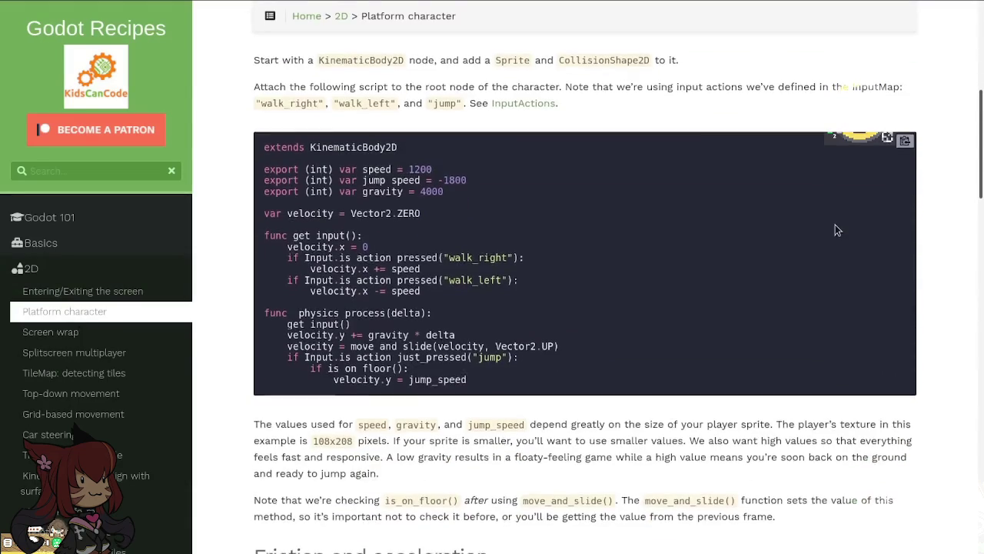
scroll(836, 229, "down", 4)
scroll(836, 229, "down", 4)
scroll(838, 232, "down", 4)
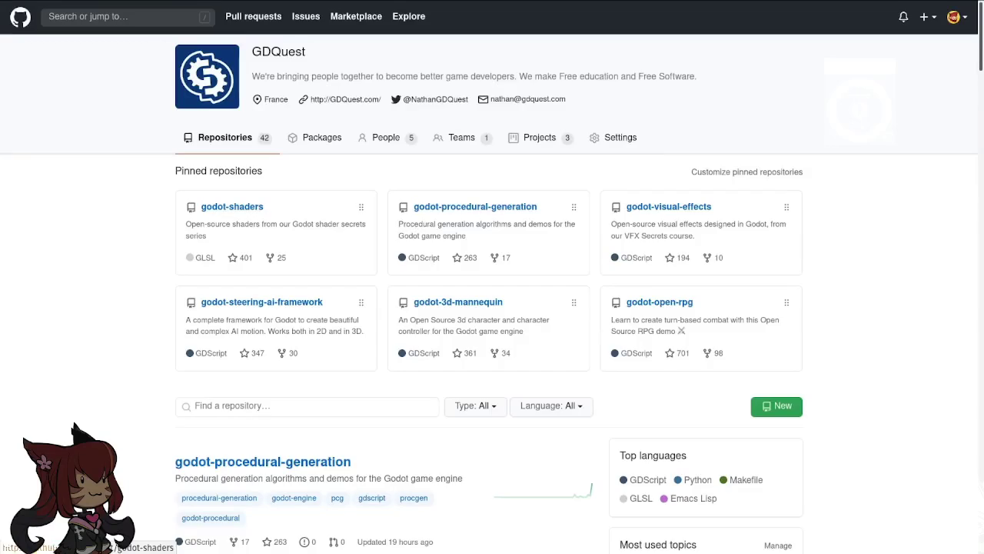
Step: Leave fullscreen on the explainer video and scroll further down the beginner learning path
scroll(492, 308, "down", 1)
scroll(492, 307, "down", 2)
scroll(492, 308, "down", 2)
scroll(492, 307, "down", 1)
scroll(492, 307, "down", 2)
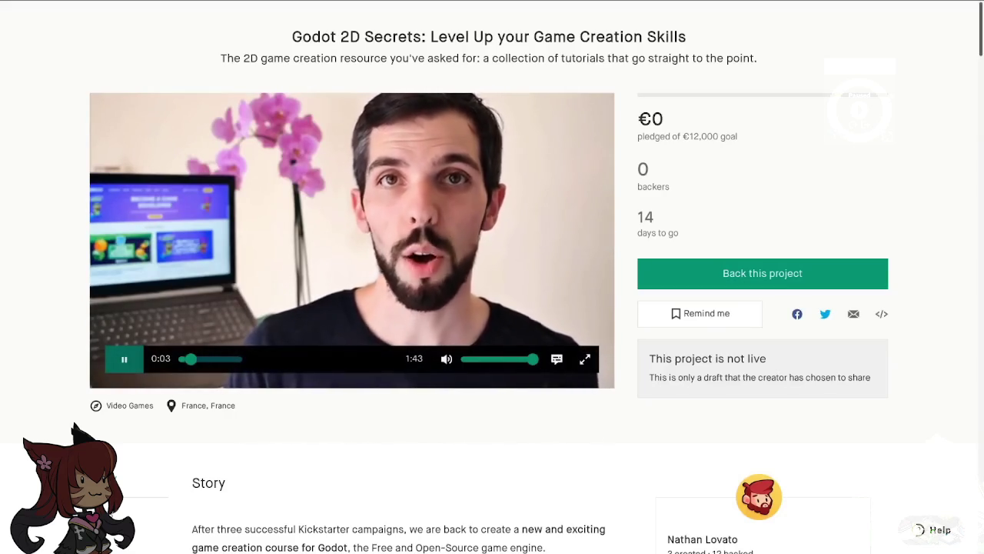
scroll(531, 491, "down", 5)
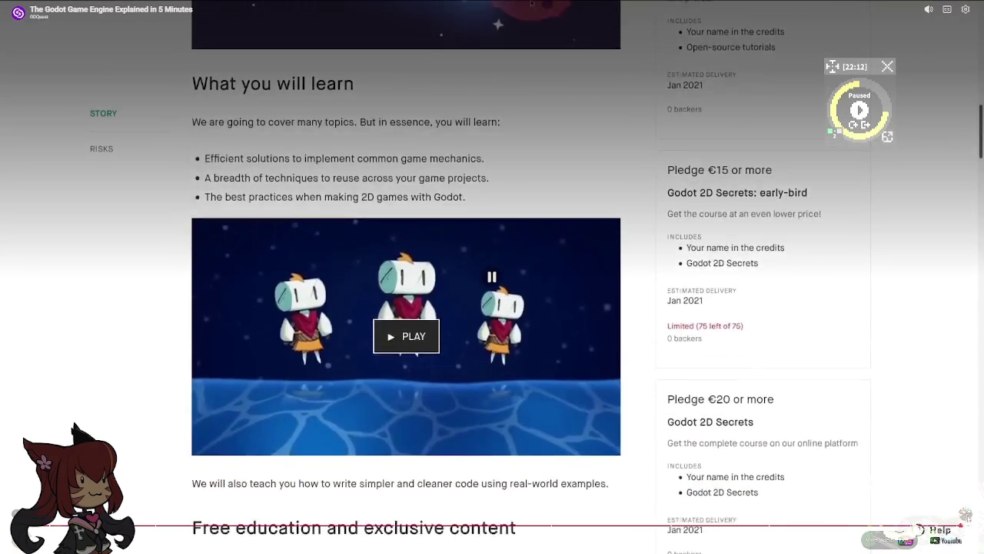
key("Escape")
scroll(369, 247, "down", 3)
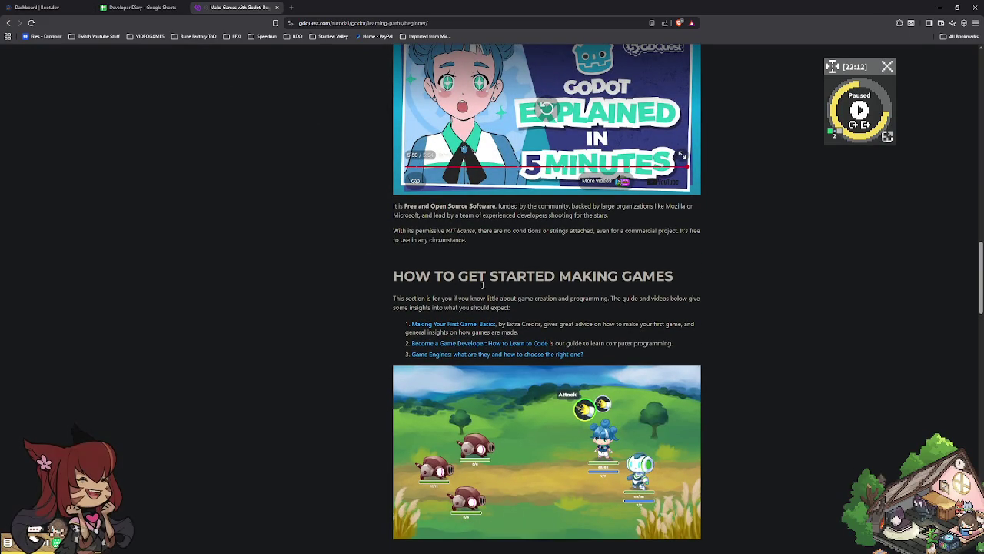
scroll(423, 301, "down", 1)
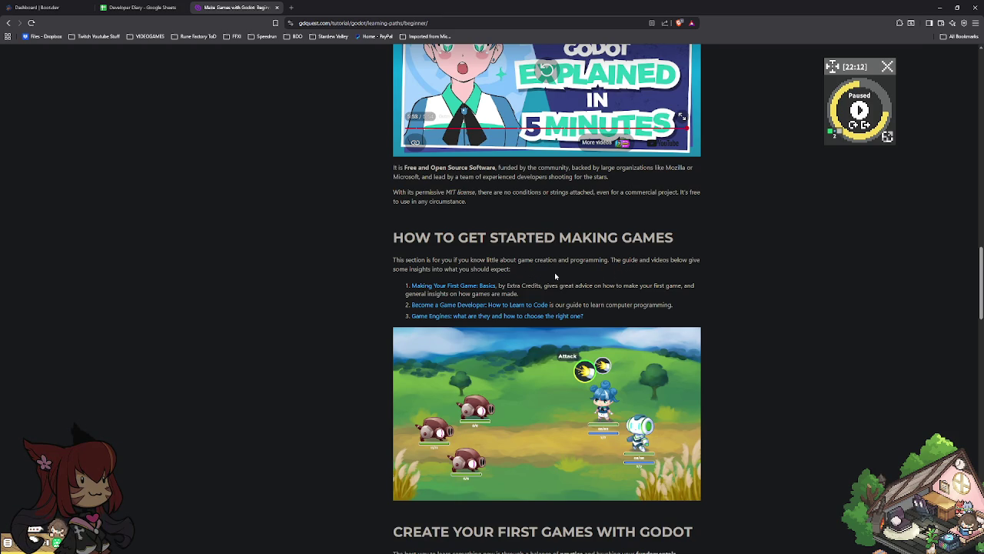
scroll(554, 272, "down", 3)
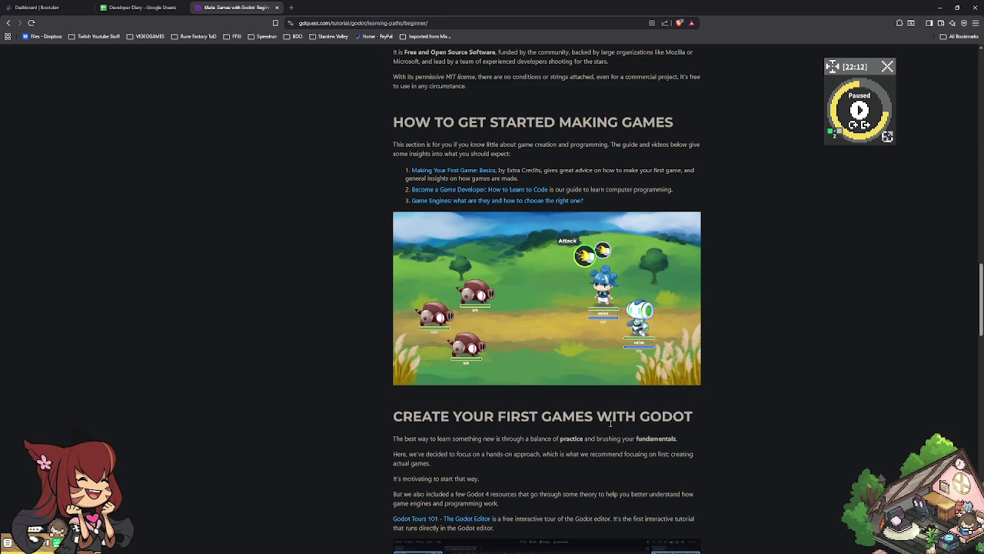
scroll(595, 435, "down", 1)
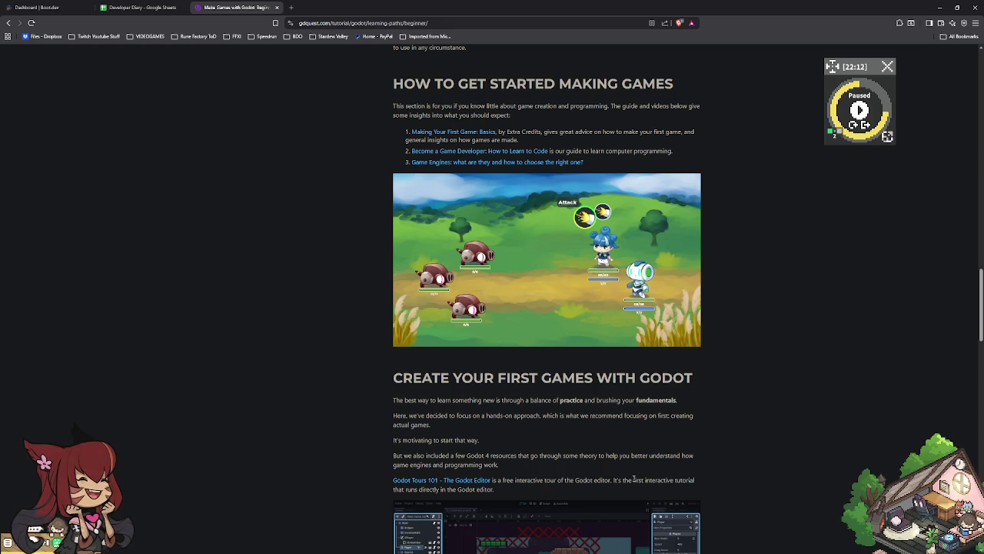
scroll(511, 499, "down", 1)
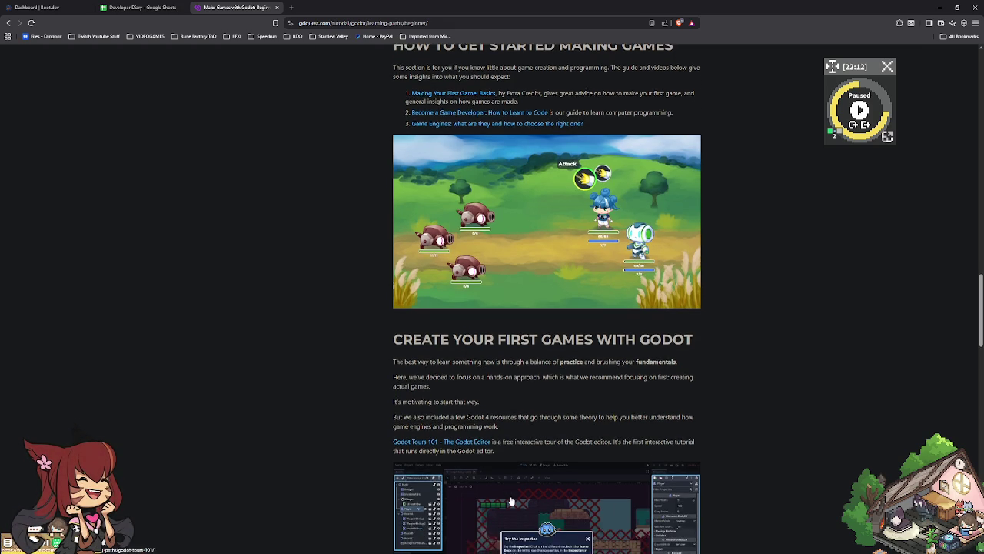
scroll(510, 498, "down", 2)
scroll(511, 497, "down", 1)
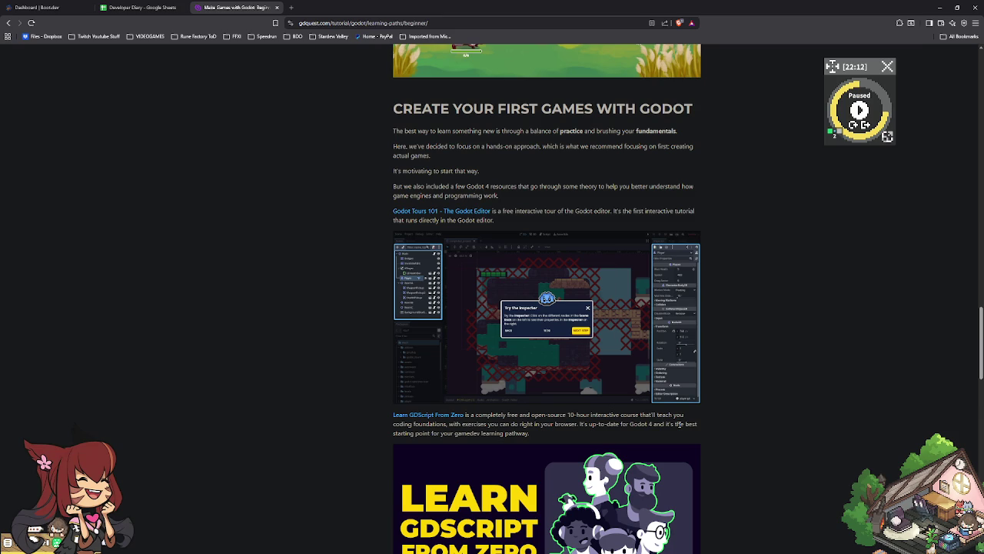
scroll(712, 452, "down", 1)
scroll(712, 452, "down", 2)
scroll(712, 452, "down", 2)
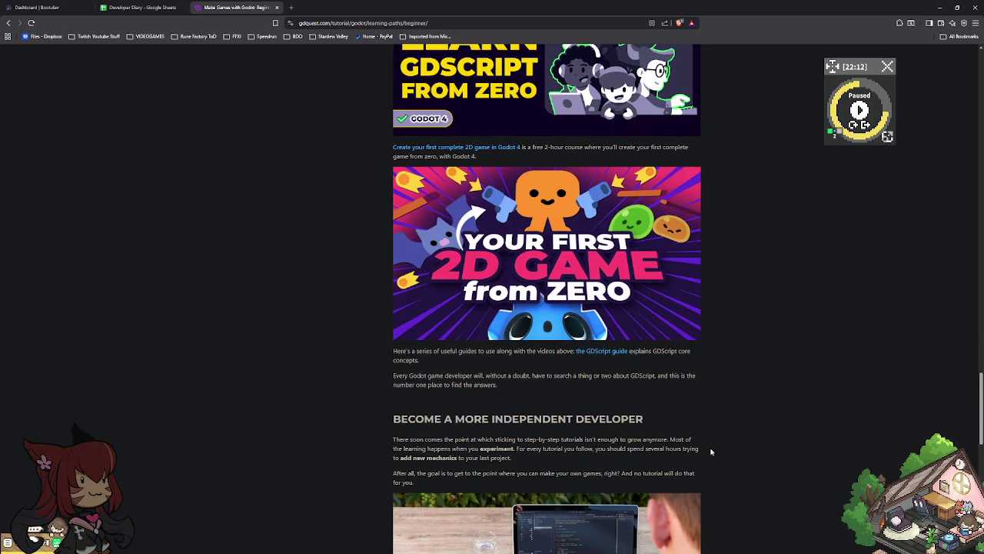
scroll(611, 435, "down", 2)
scroll(609, 435, "down", 2)
scroll(609, 435, "down", 2)
scroll(609, 435, "down", 2)
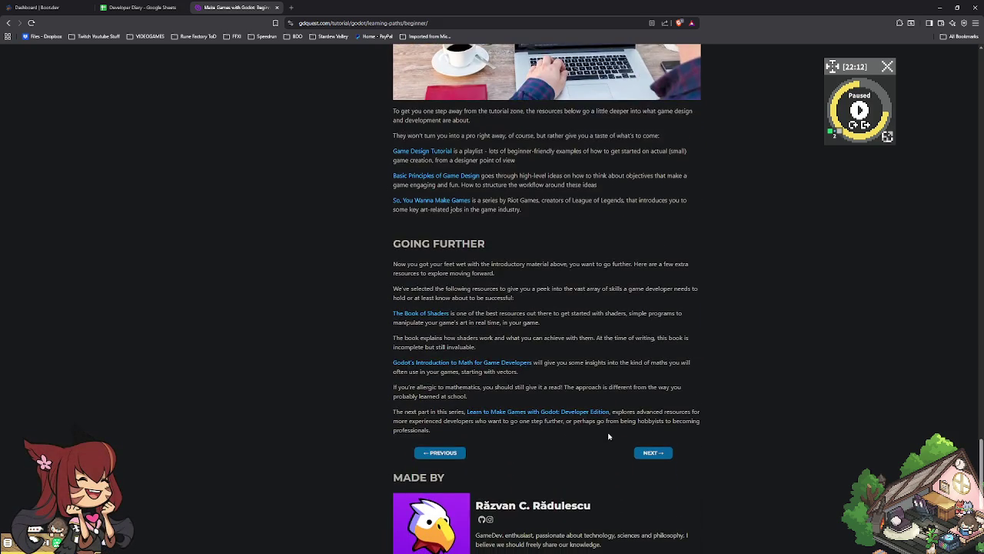
scroll(609, 435, "down", 3)
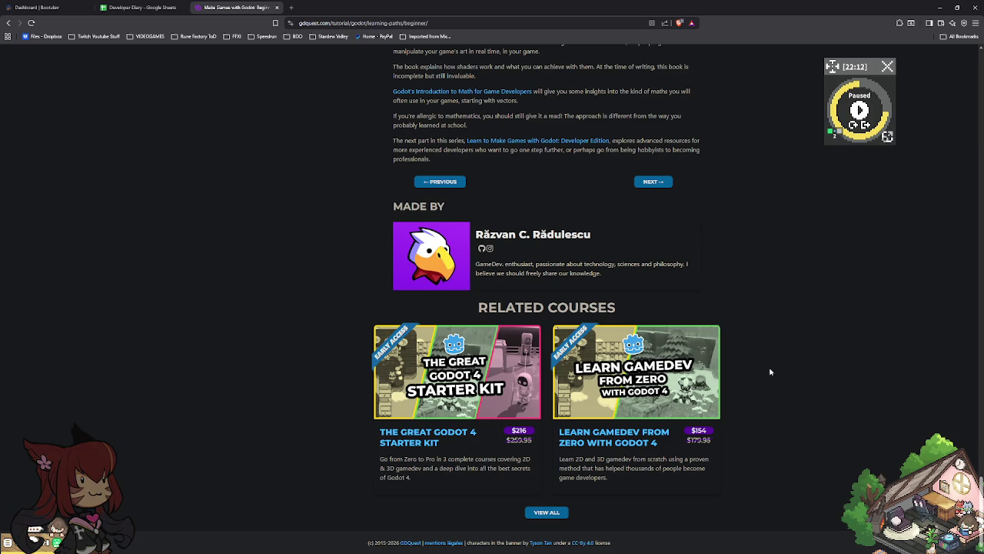
scroll(761, 377, "up", 4)
scroll(747, 382, "up", 3)
scroll(692, 392, "up", 3)
scroll(630, 399, "up", 3)
scroll(634, 400, "up", 3)
scroll(642, 402, "up", 3)
scroll(650, 406, "up", 3)
scroll(651, 405, "up", 3)
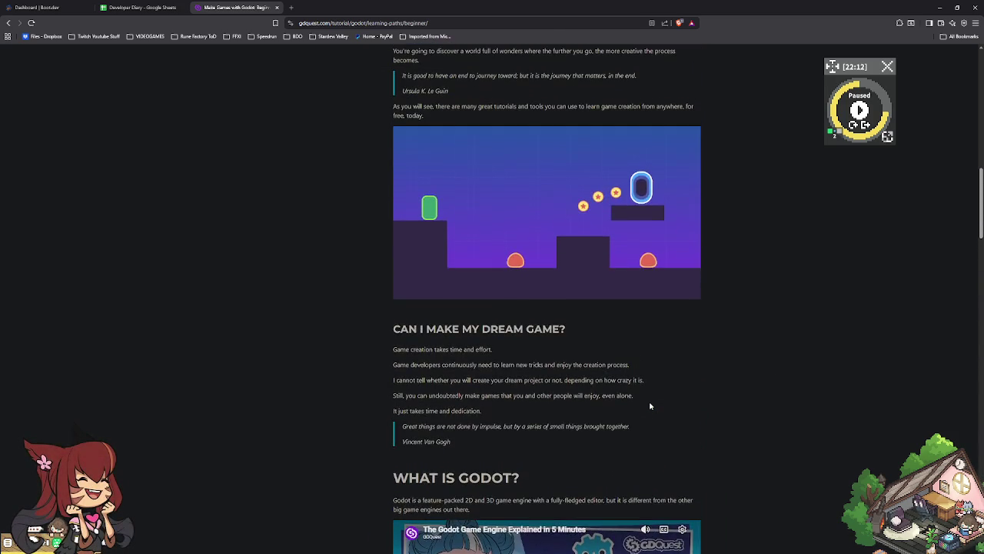
scroll(650, 405, "up", 3)
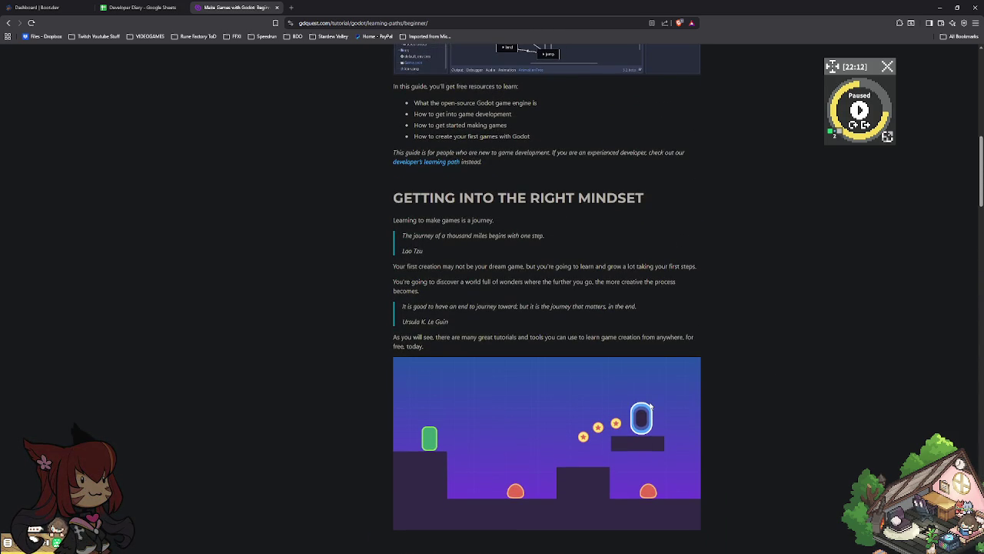
scroll(651, 405, "up", 2)
scroll(650, 405, "up", 3)
scroll(648, 400, "up", 3)
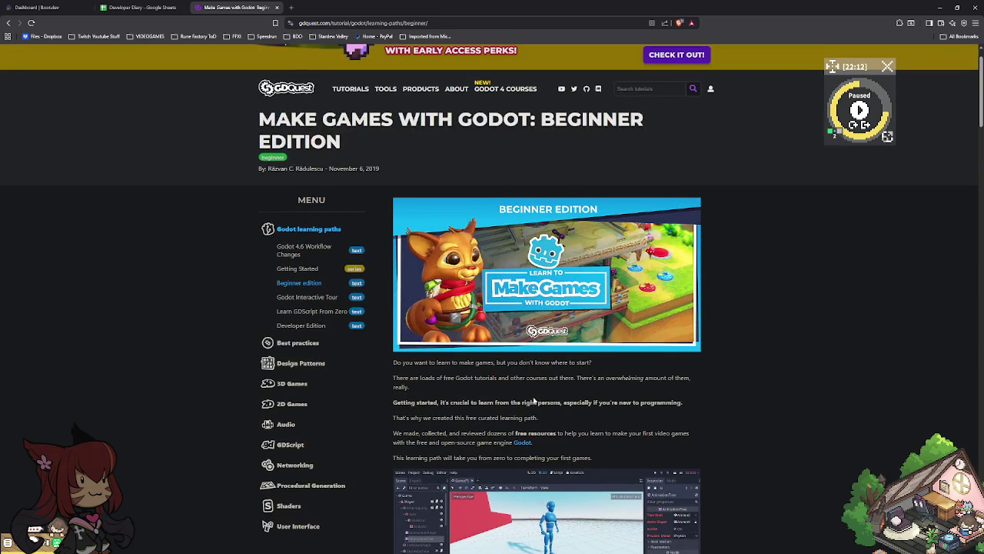
Step: Scroll to 'Create your first games with Godot' and open 'Godot Tours 101 - The Godot Editor'
scroll(532, 403, "down", 4)
scroll(530, 408, "down", 1)
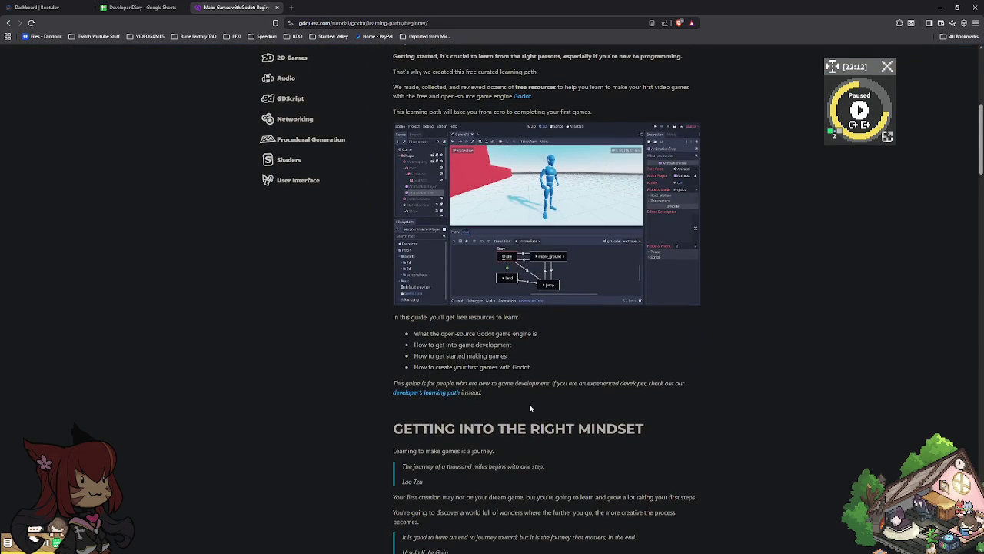
scroll(438, 396, "down", 2)
scroll(462, 368, "down", 2)
scroll(461, 368, "down", 2)
scroll(462, 368, "down", 2)
scroll(461, 367, "down", 1)
scroll(462, 374, "down", 2)
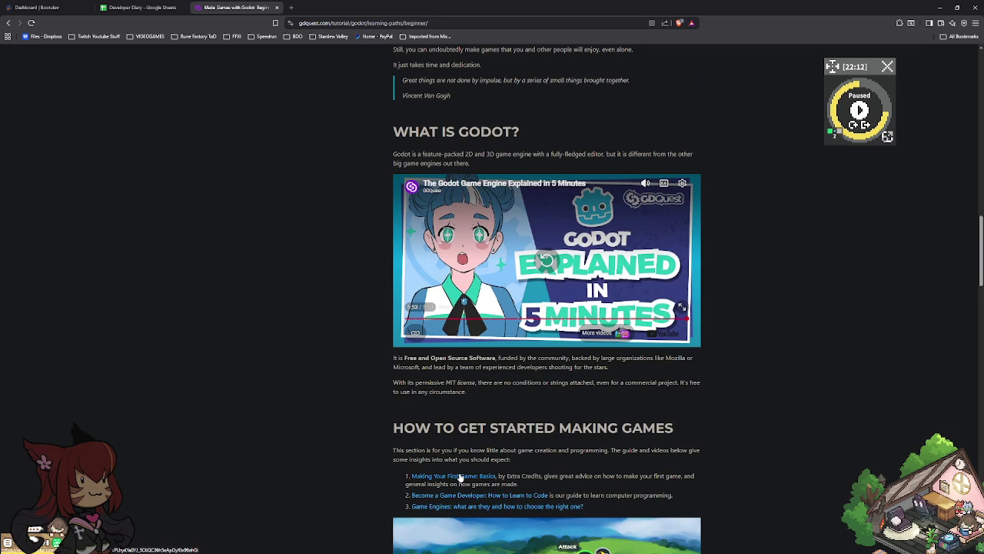
scroll(461, 465, "down", 4)
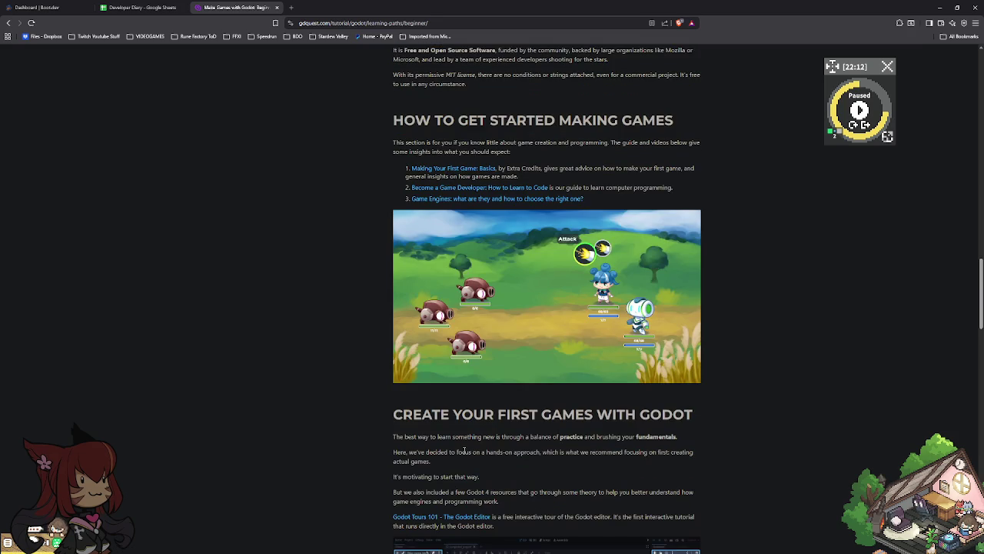
scroll(464, 452, "down", 1)
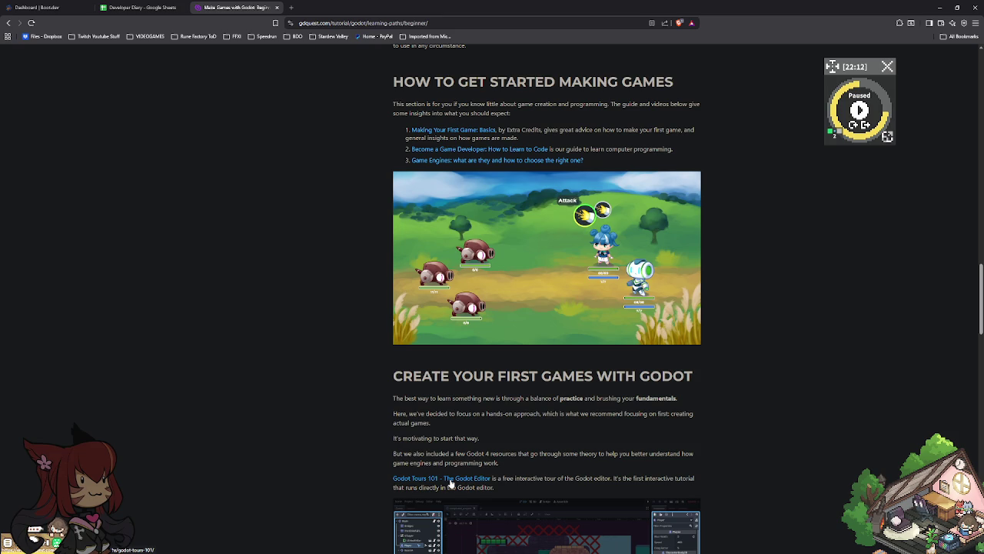
left_click(452, 482)
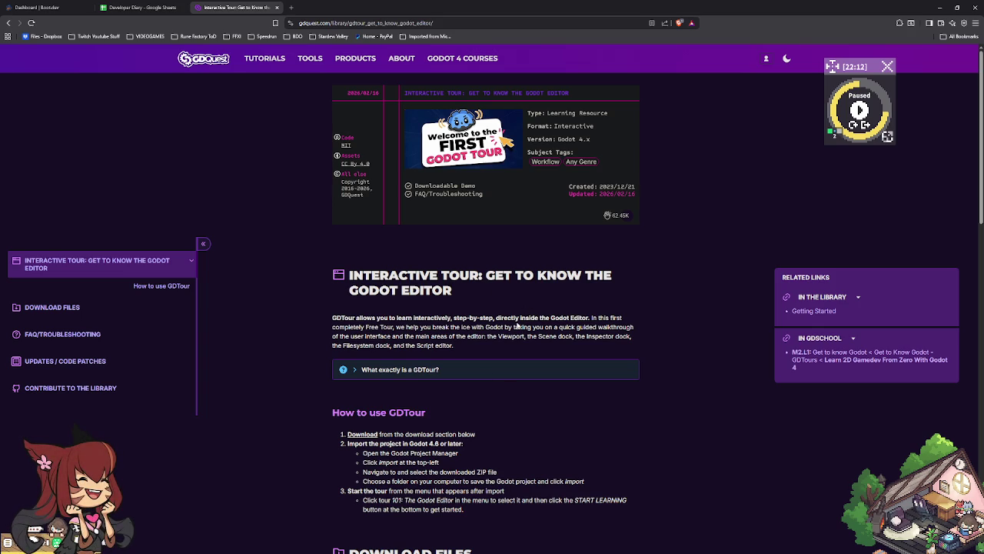
Step: Download the GDTour 101: The Godot Editor ZIP (godot-tours-101-the-godot-editor-4.0.0.zip) to the Desktop
scroll(506, 356, "down", 1)
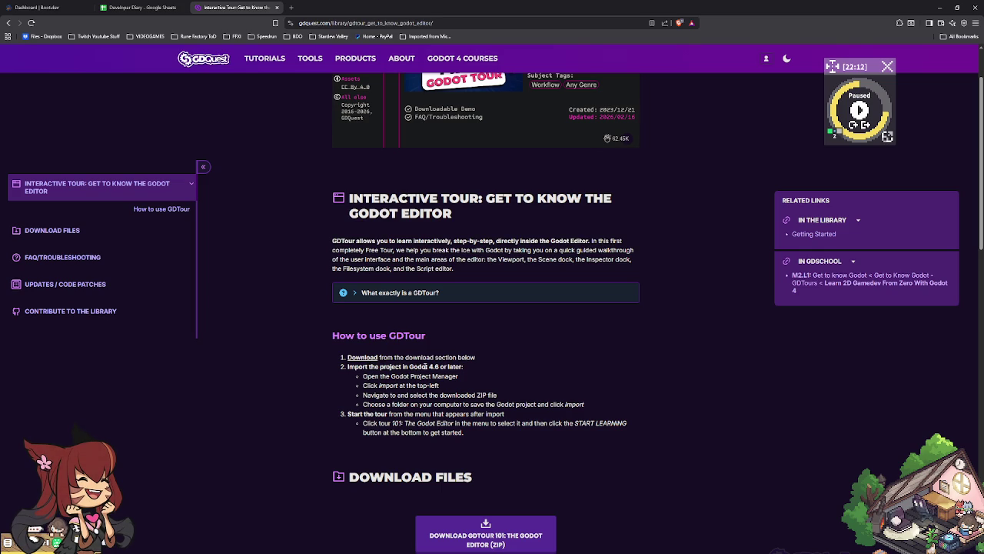
scroll(368, 362, "down", 2)
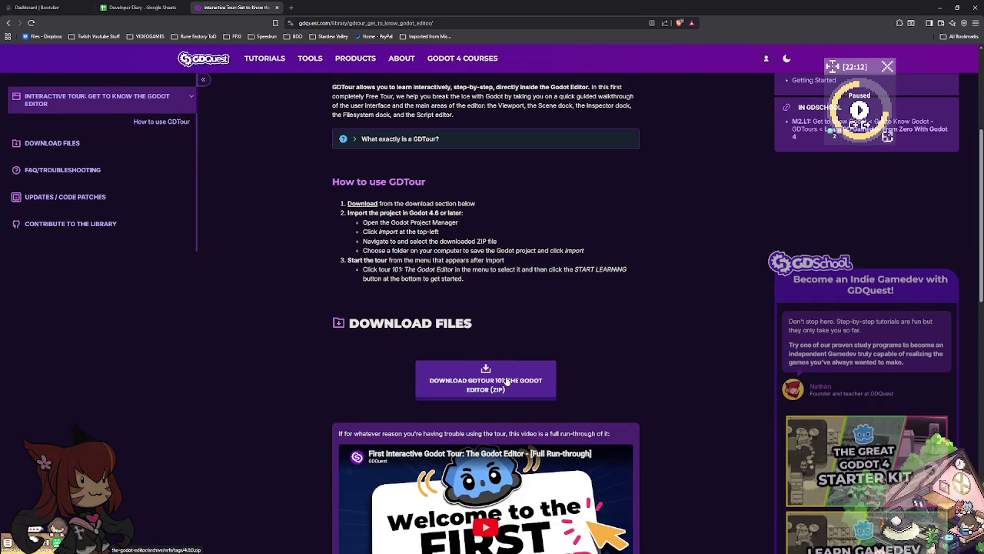
left_click(506, 381)
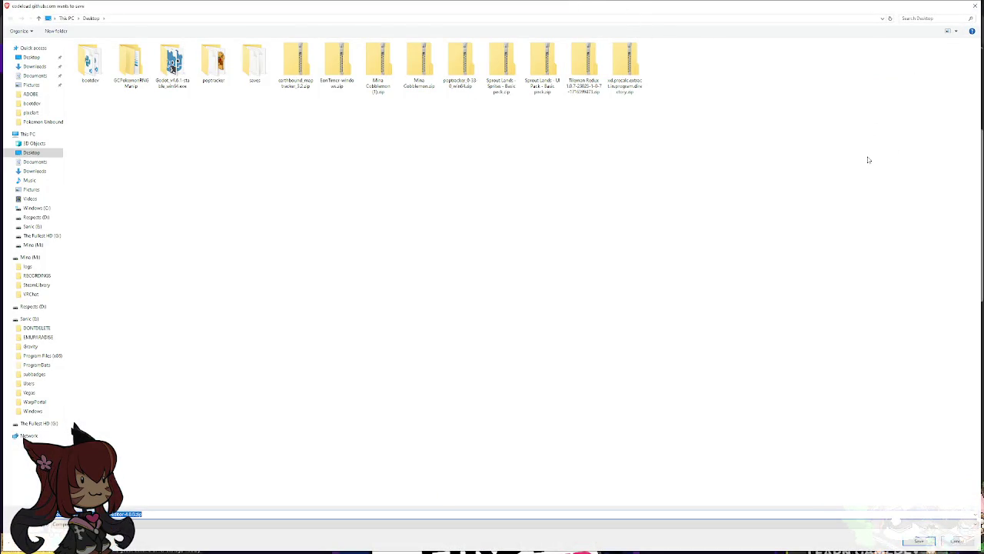
key("Return")
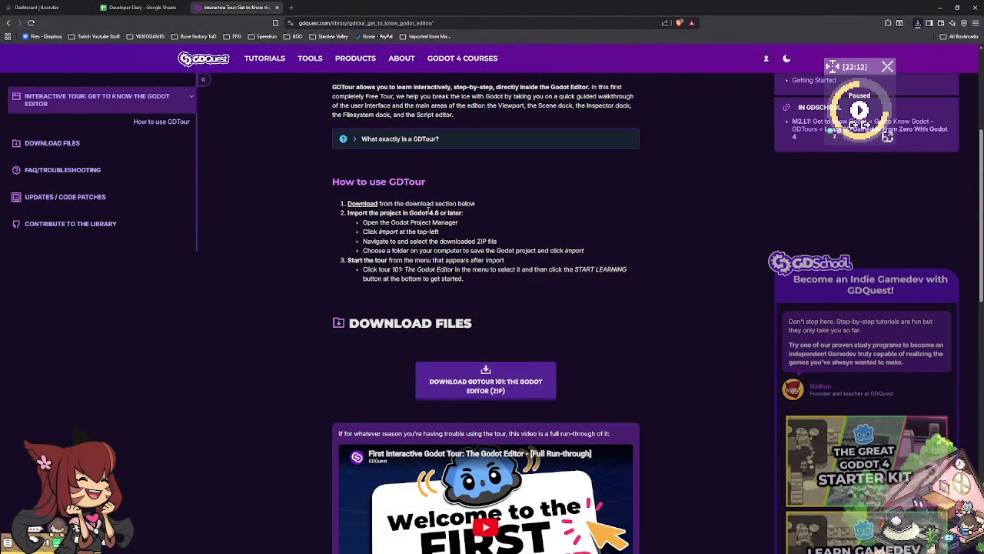
Step: Bring Godot's Project Manager forward, open its Import file browser and check the drive list
double_click(568, 9)
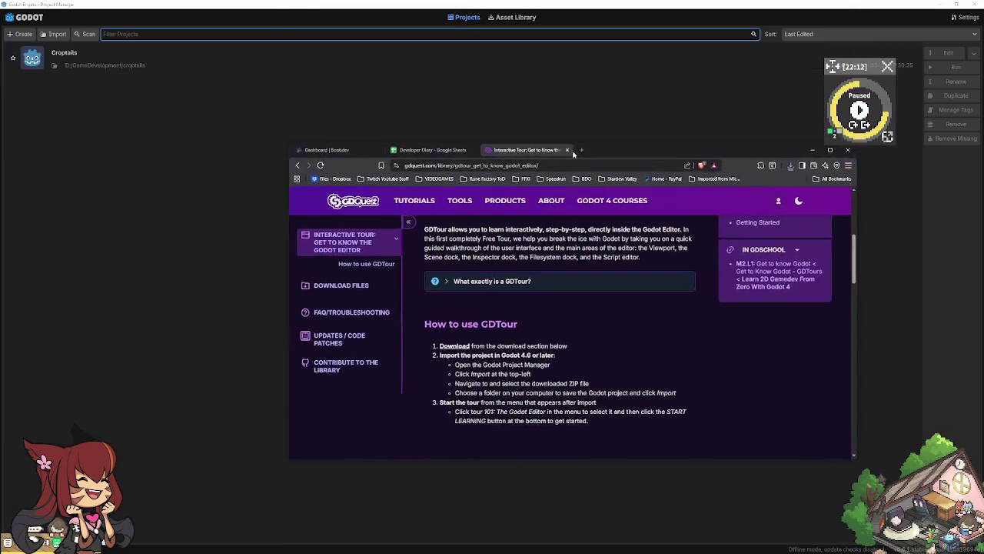
left_click(54, 34)
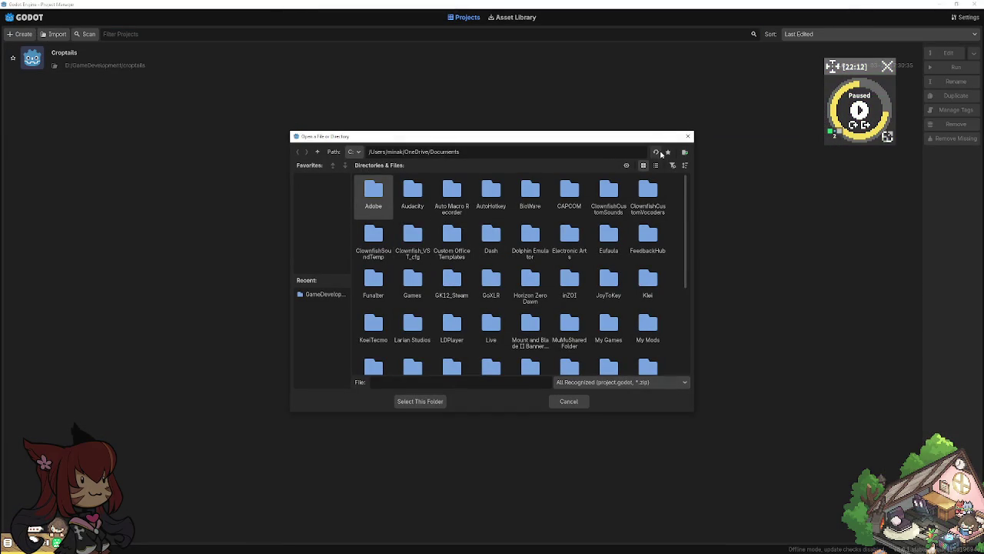
left_click(356, 152)
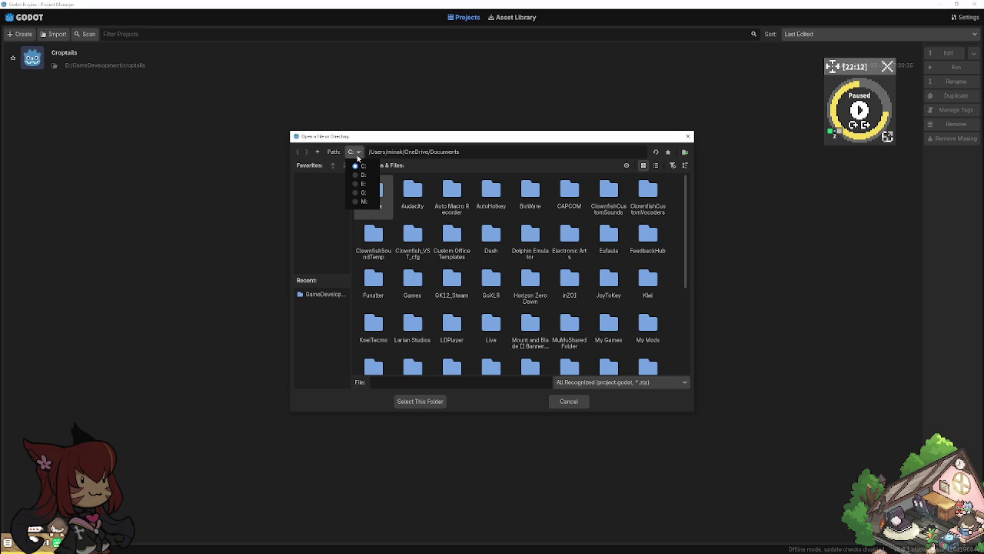
left_click(359, 166)
Step: Select the import dialog's folder path field, then drag the dialog onto another screen
scroll(522, 228, "down", 3)
scroll(522, 228, "up", 1)
scroll(522, 229, "up", 2)
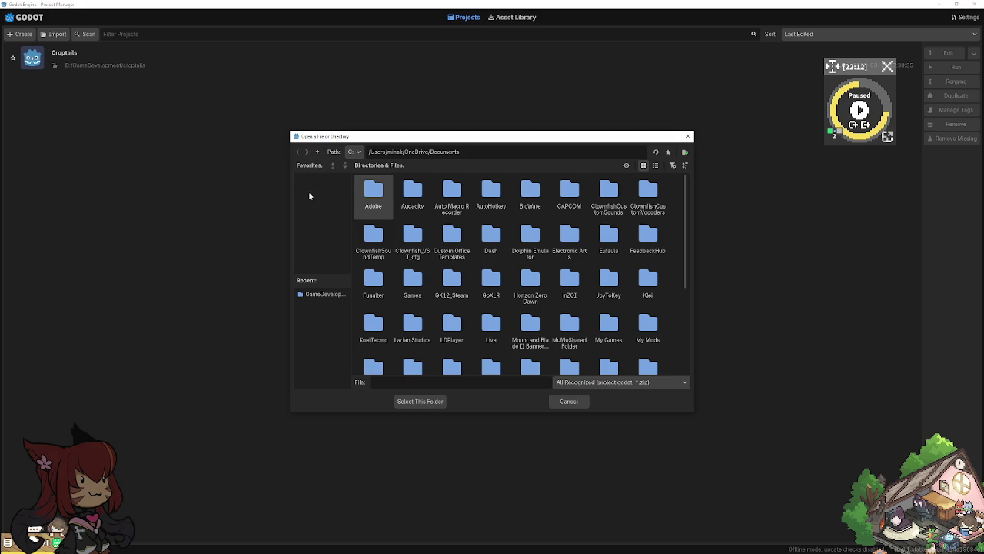
left_click(512, 151)
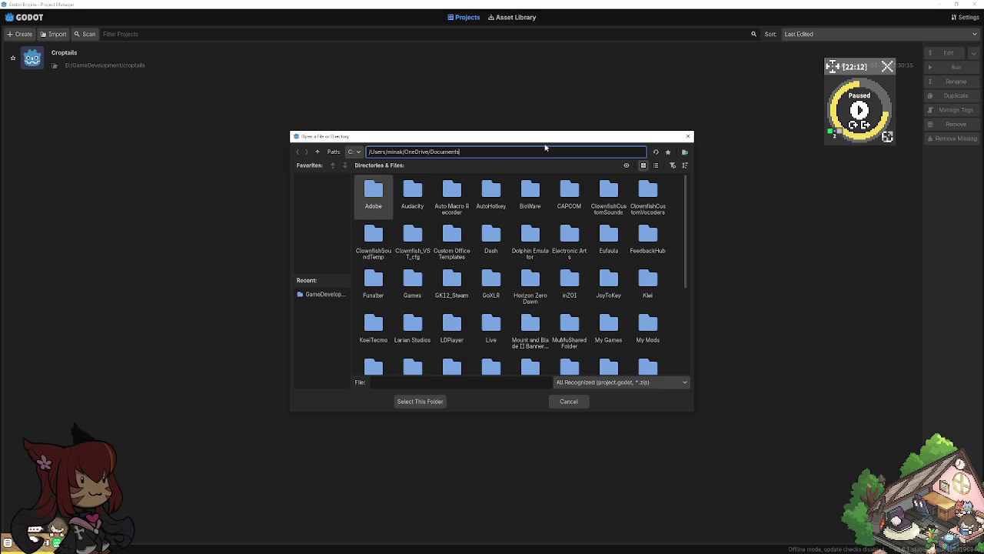
left_click_drag(545, 146, 983, 146)
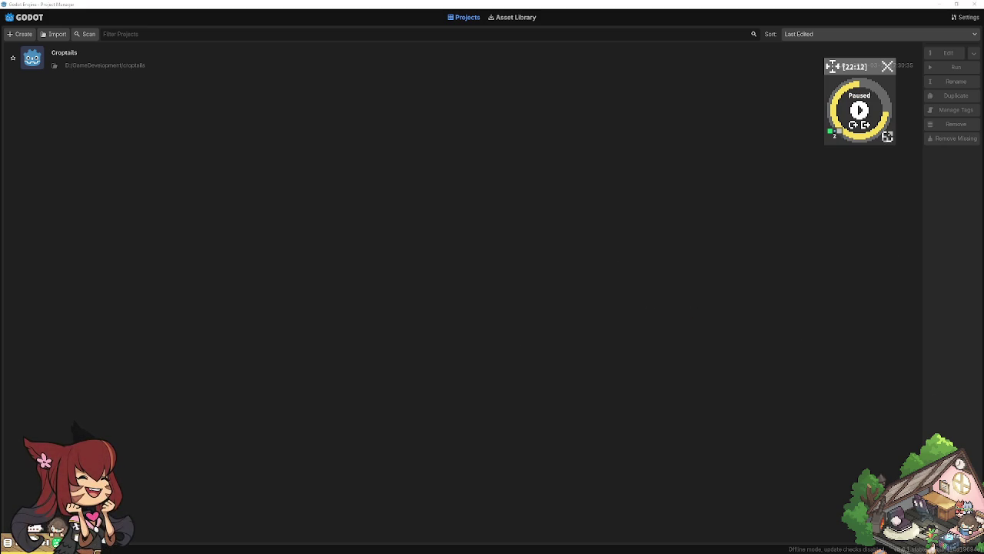
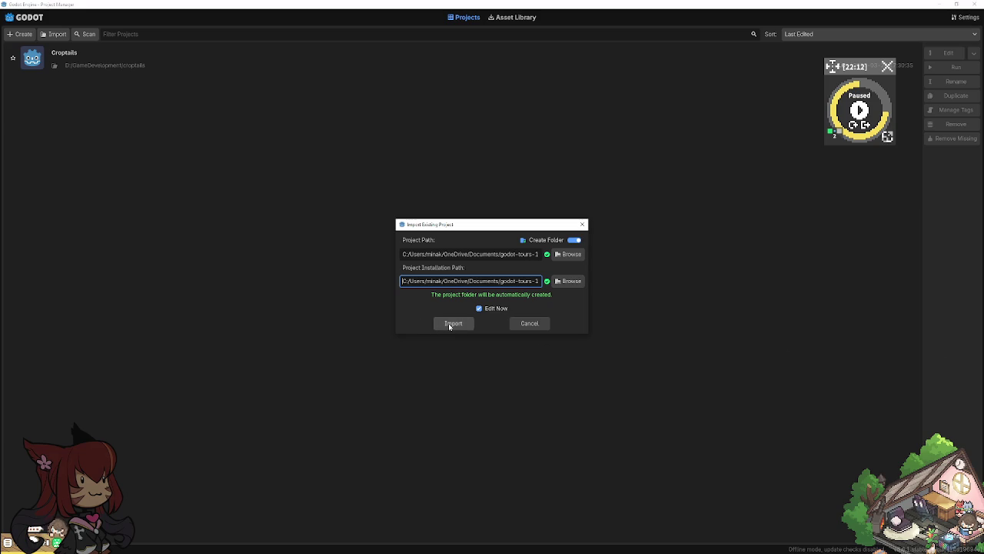
Step: Import the downloaded tour project into Godot and bring up the GDTour instructions in the browser
left_click(461, 327)
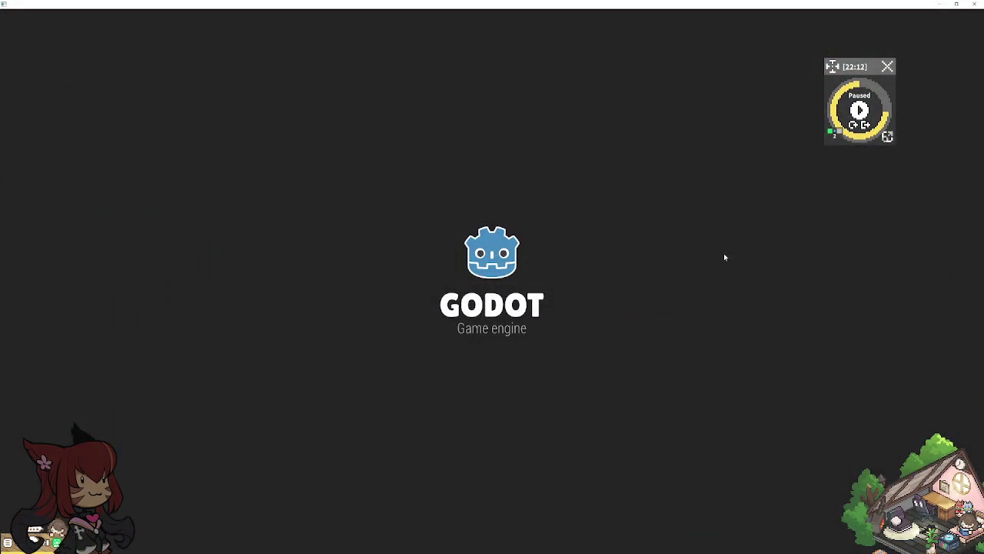
key("alt+Tab")
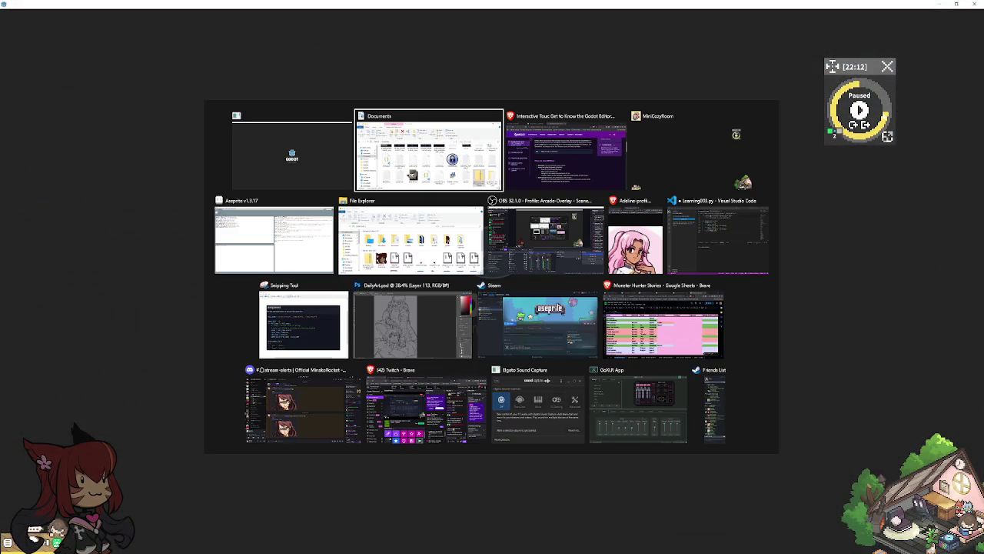
key("alt+Tab")
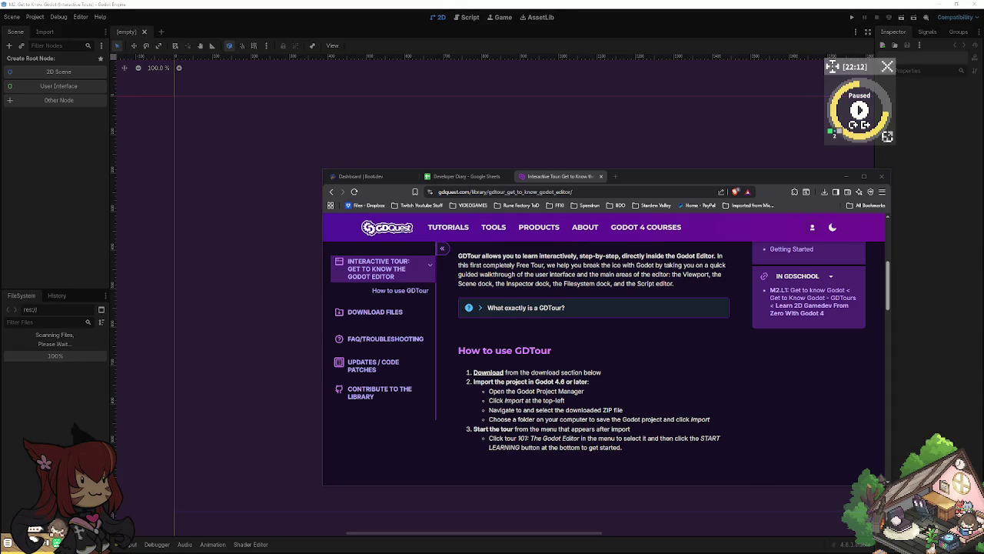
Step: Move the browser instructions window to the right to reveal the Welcome to GDTour dialog
left_click_drag(666, 182, 691, 151)
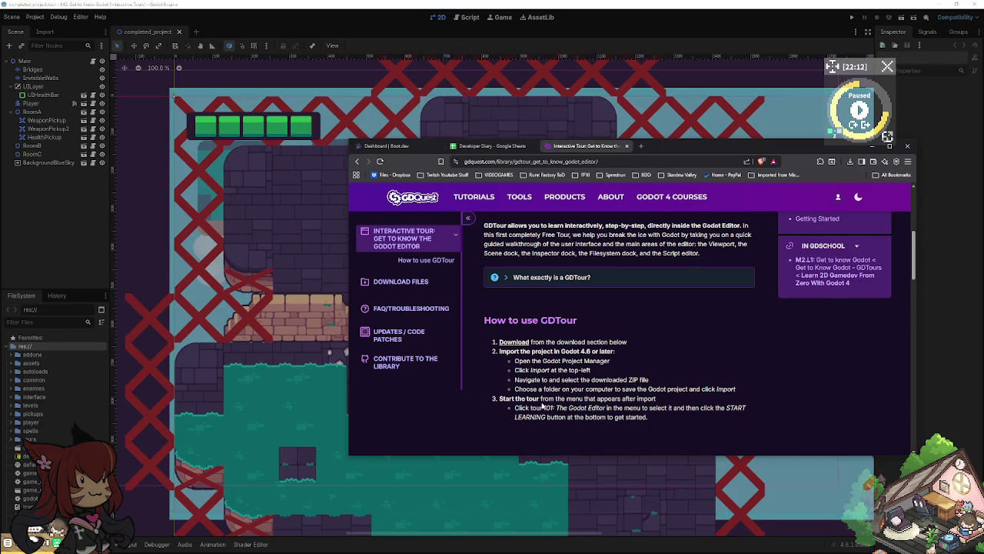
scroll(542, 402, "down", 1)
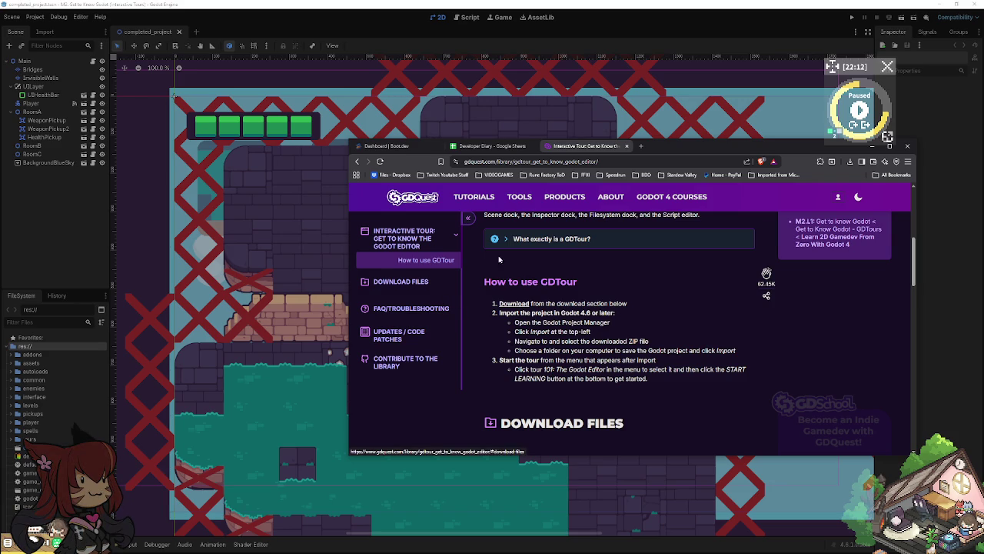
left_click_drag(689, 144, 983, 153)
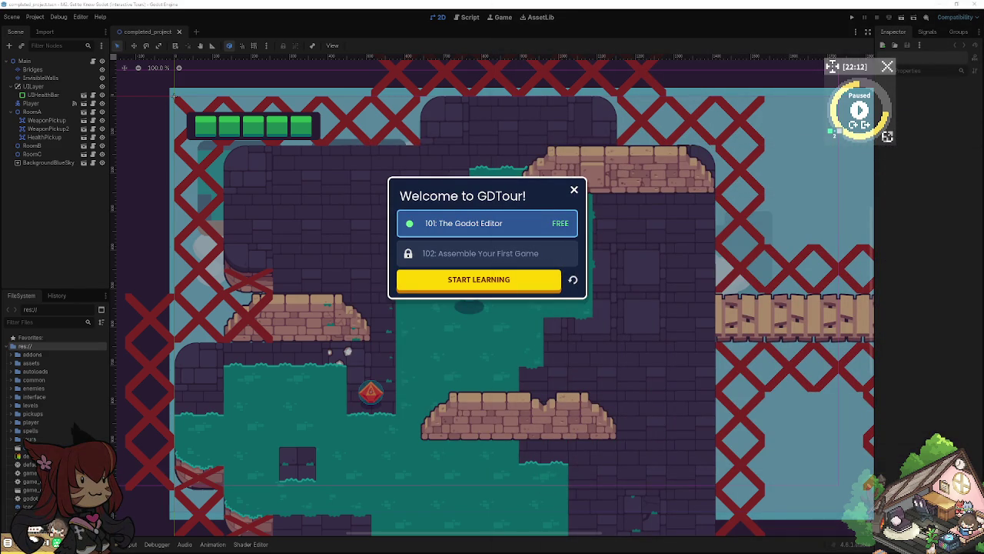
Step: Start the 101: The Godot Editor tour, reach the Try the game step, and run the main scene
left_click(492, 284)
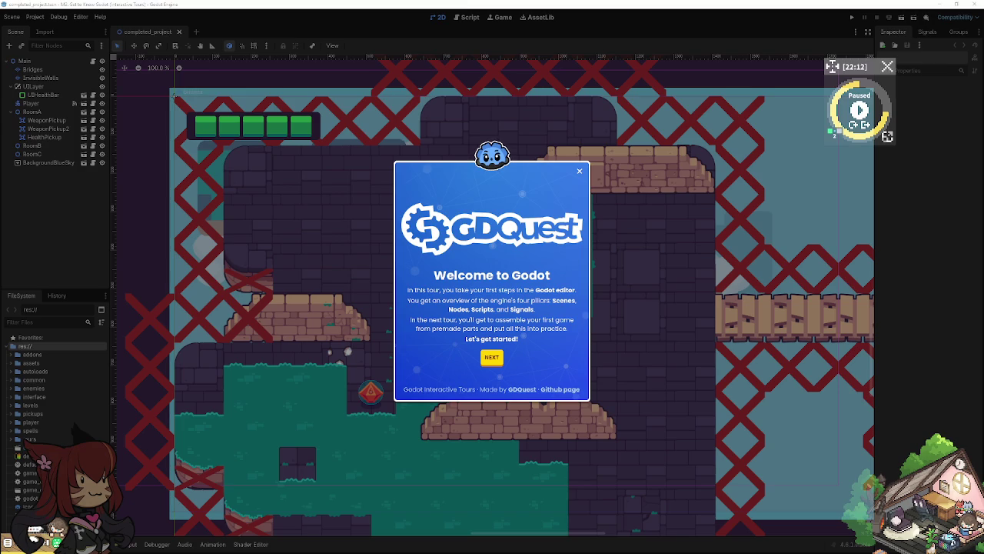
left_click(491, 358)
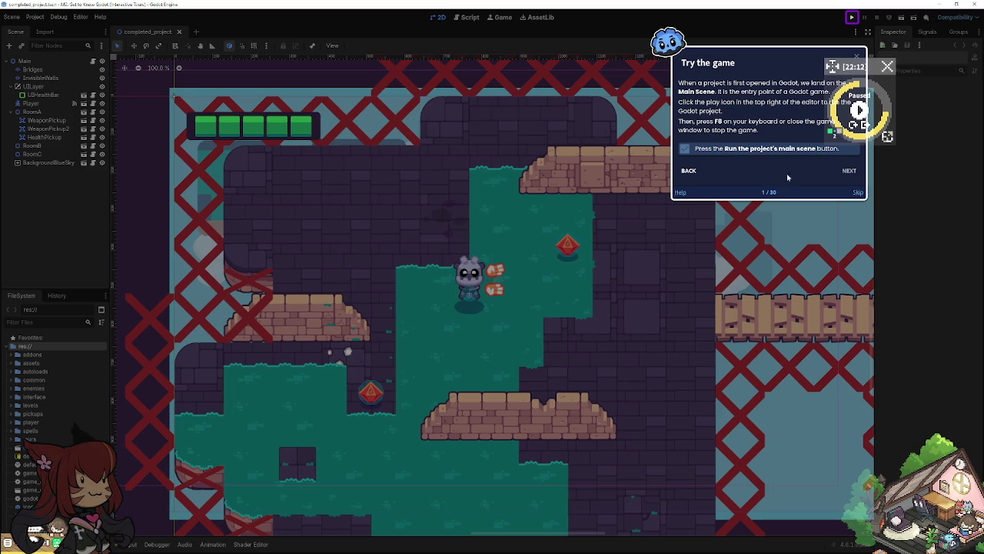
left_click(852, 17)
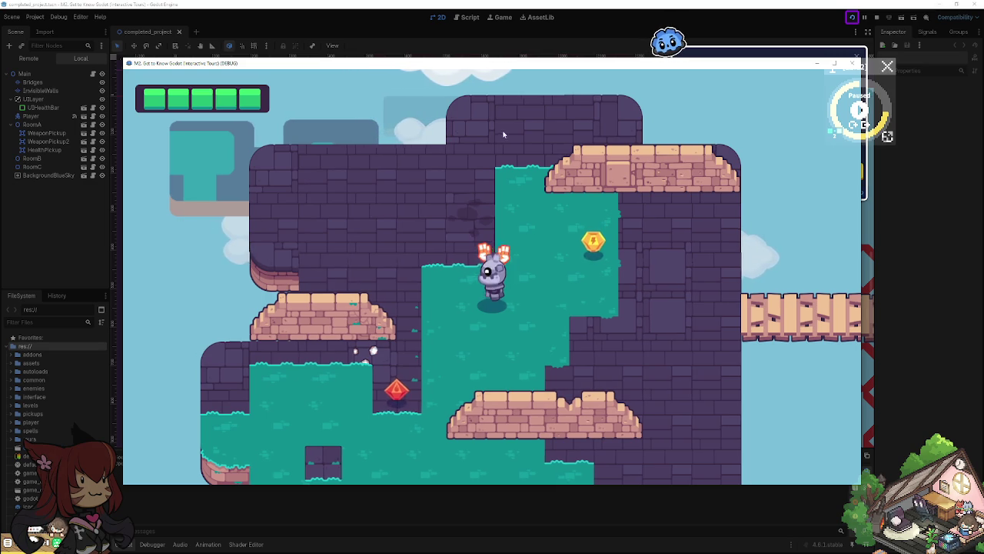
Step: Walk the player left and right, jump onto the wooden bridge, and pick up the sword
key("Left")
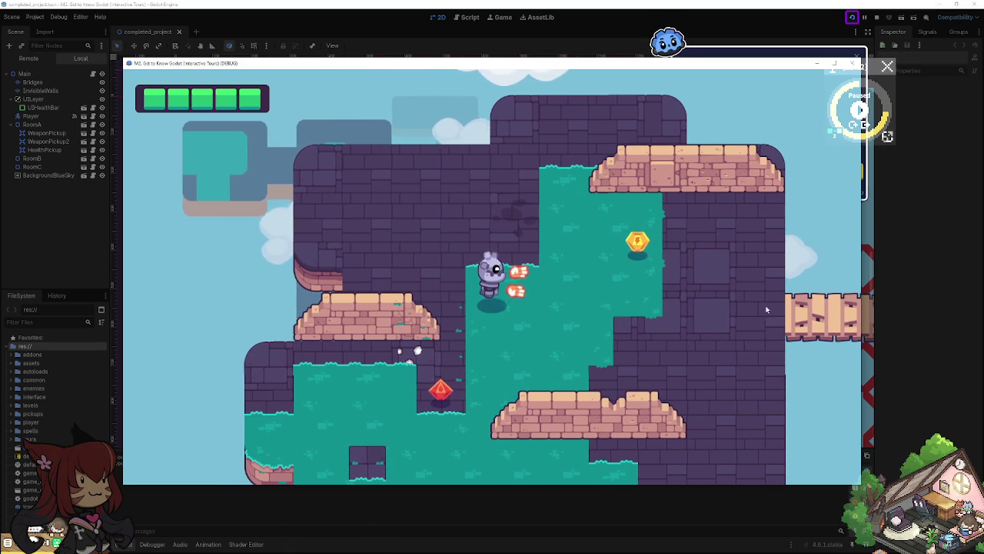
key("Right")
key("Left")
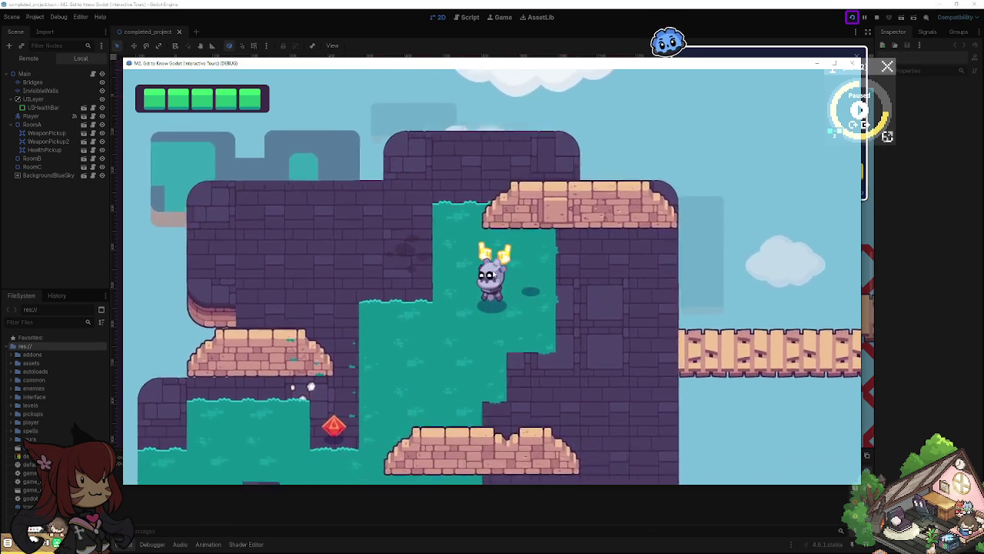
key("Right")
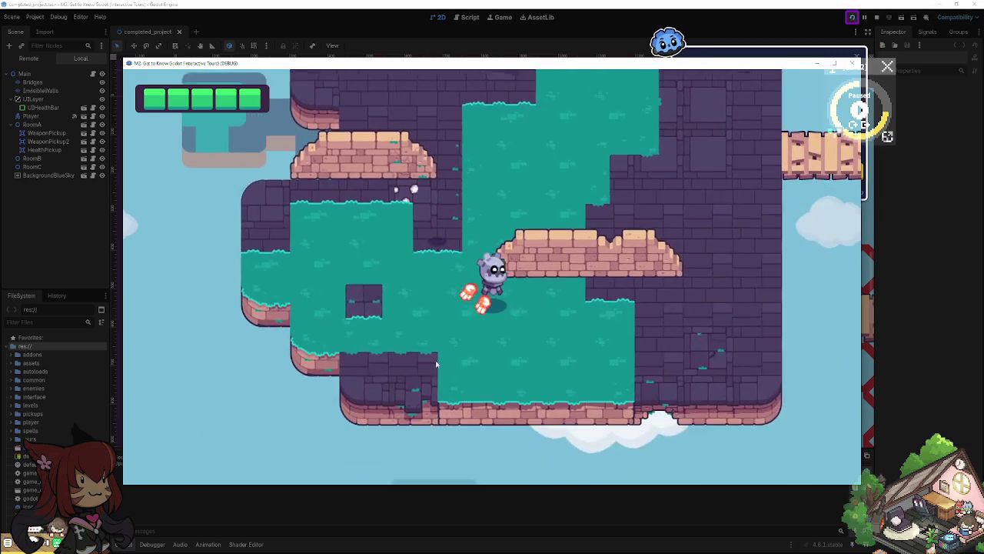
key("space")
key("Right")
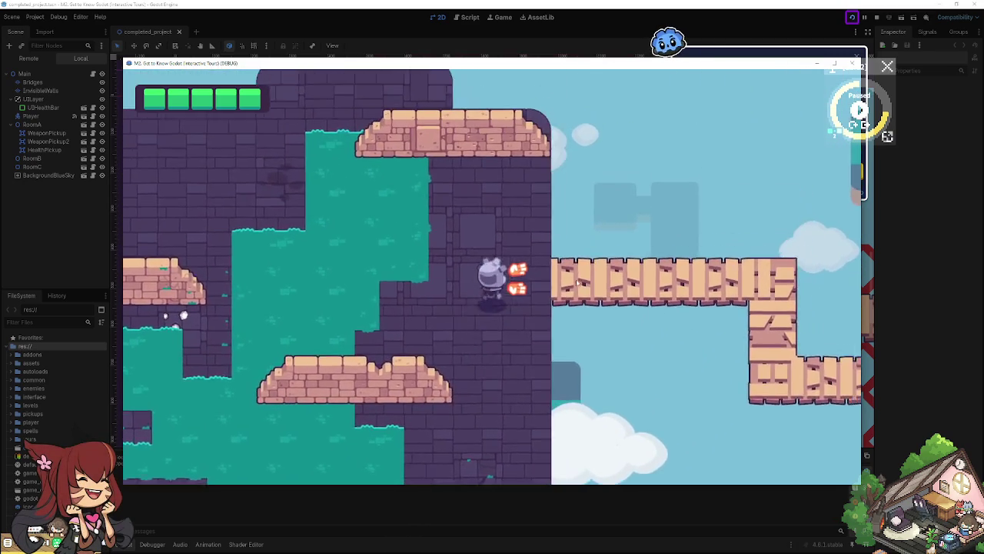
key("Right")
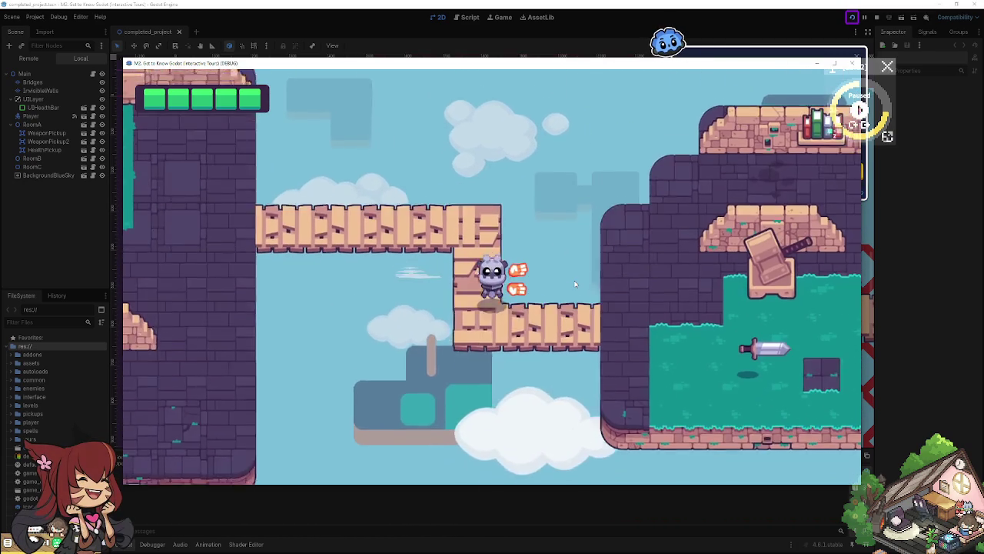
key("Right")
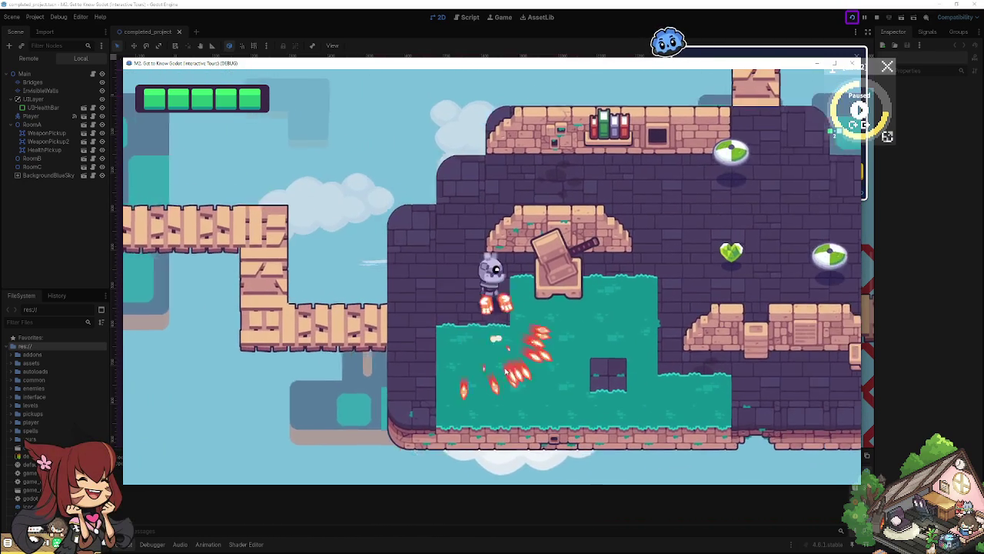
Step: Move the player around the room beside the cannon, then stop the game with F8
key("Right")
key("Up")
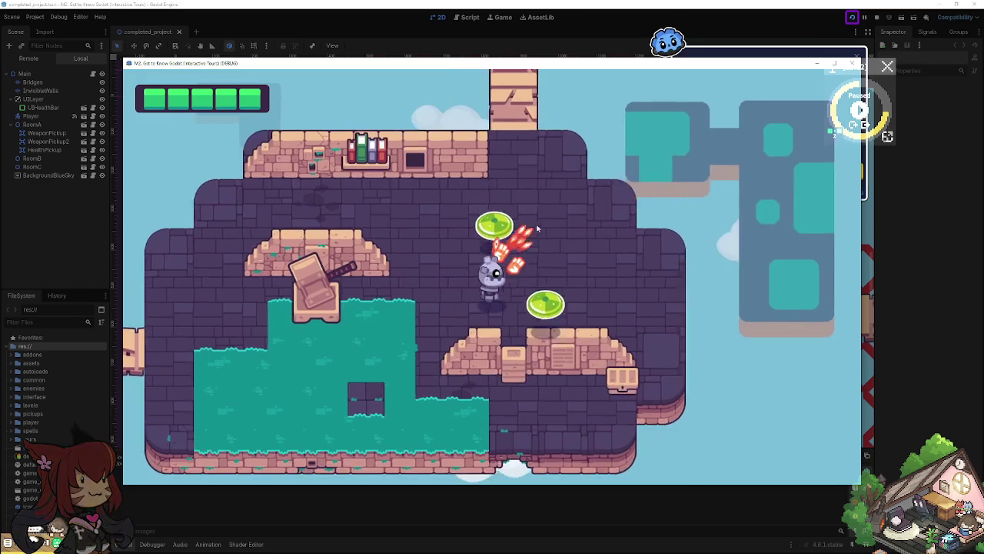
key("Left")
key("Down")
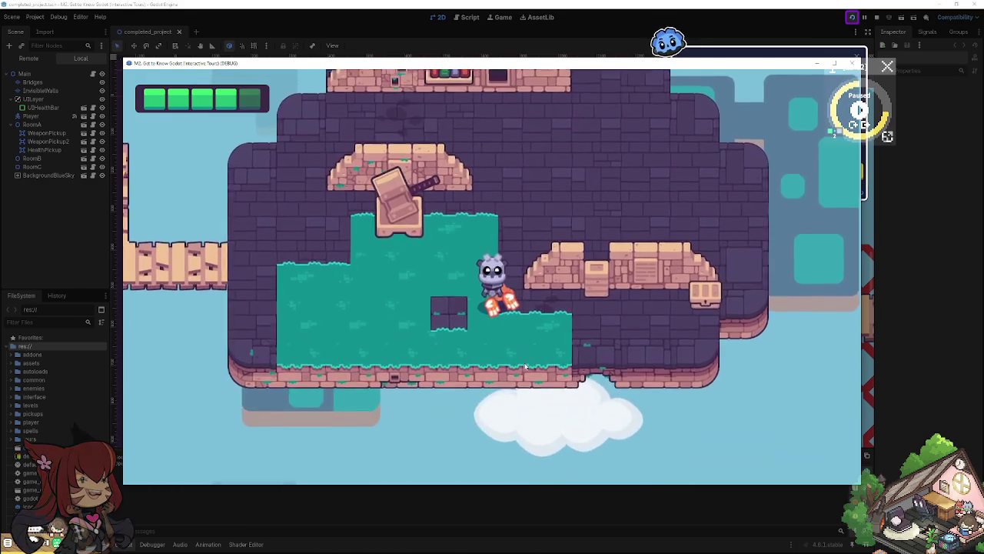
key("Up")
key("Down")
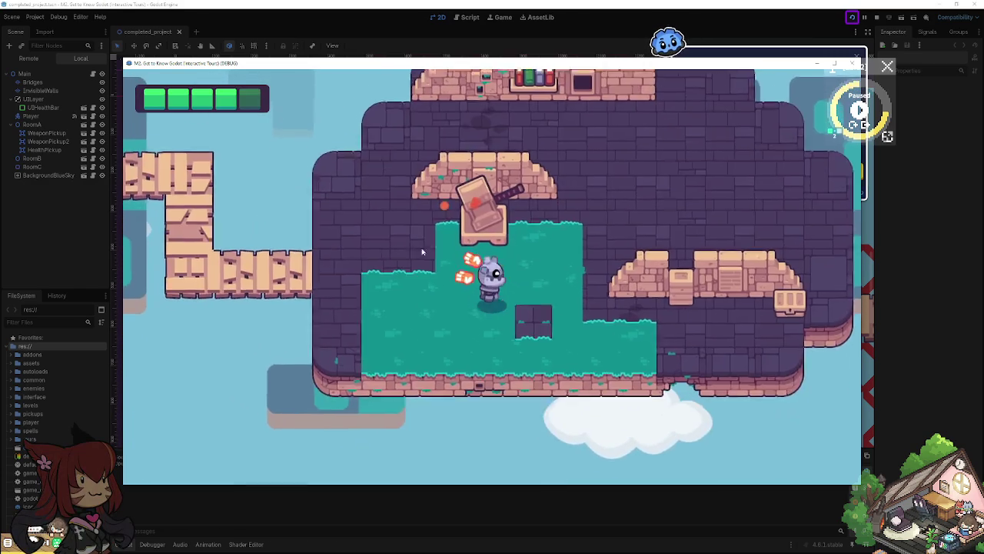
key("Right")
key("Up")
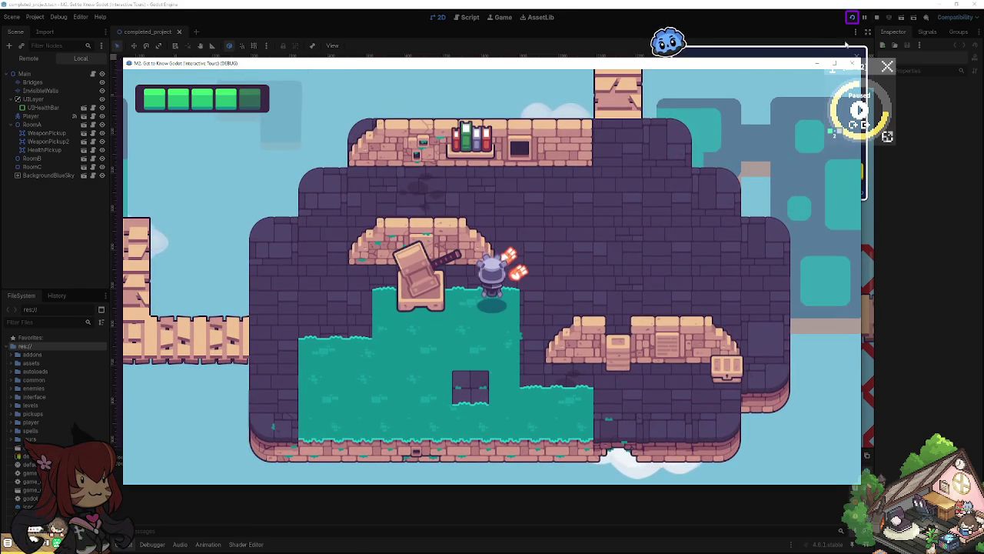
key("F8")
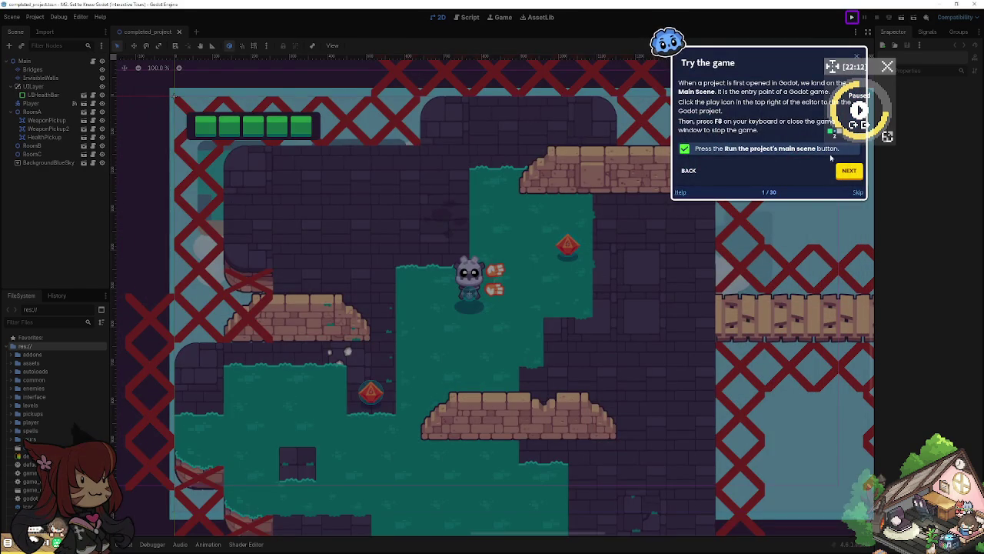
Step: Advance the tour through the Editor tour, viewport and scene template steps to step 5, Let's look around
left_click(848, 172)
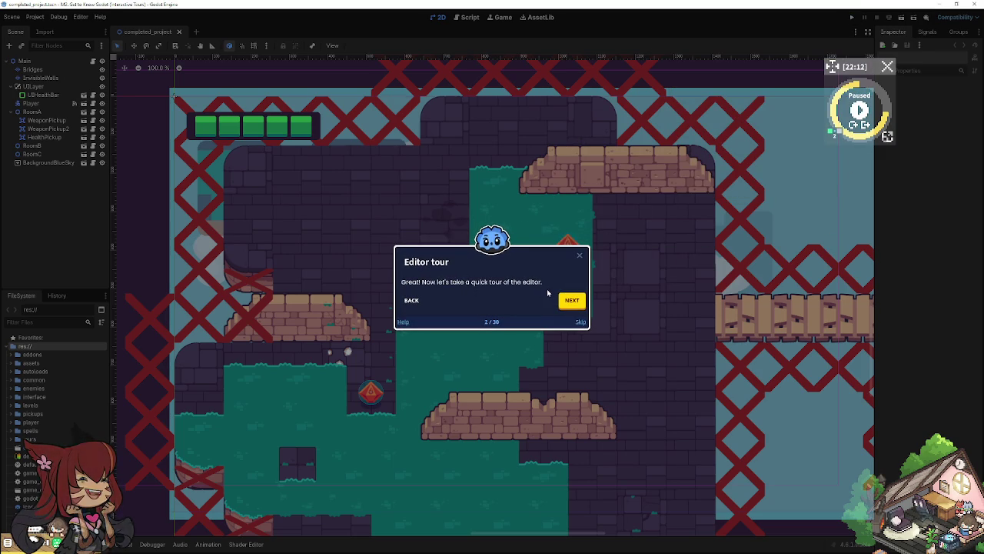
left_click(576, 302)
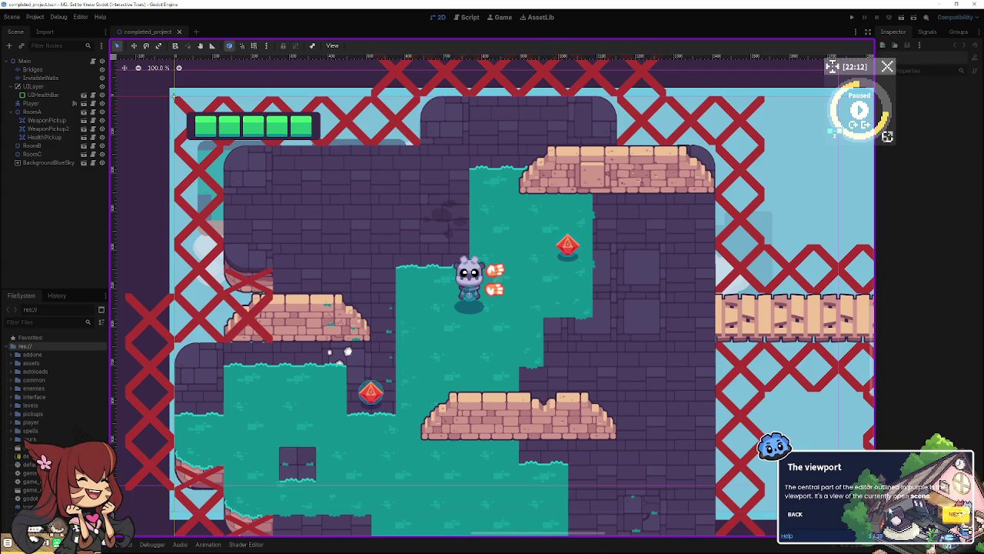
left_click(956, 514)
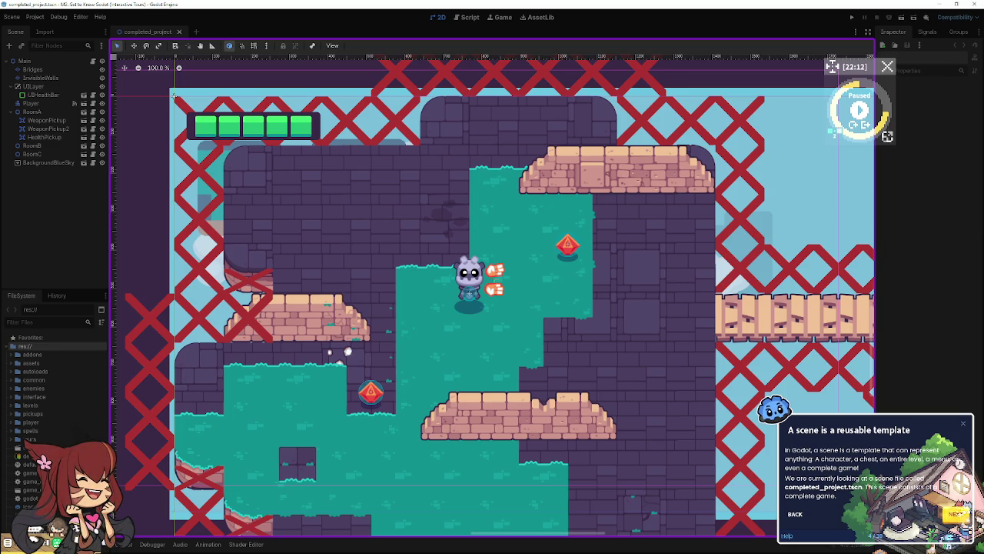
left_click(957, 514)
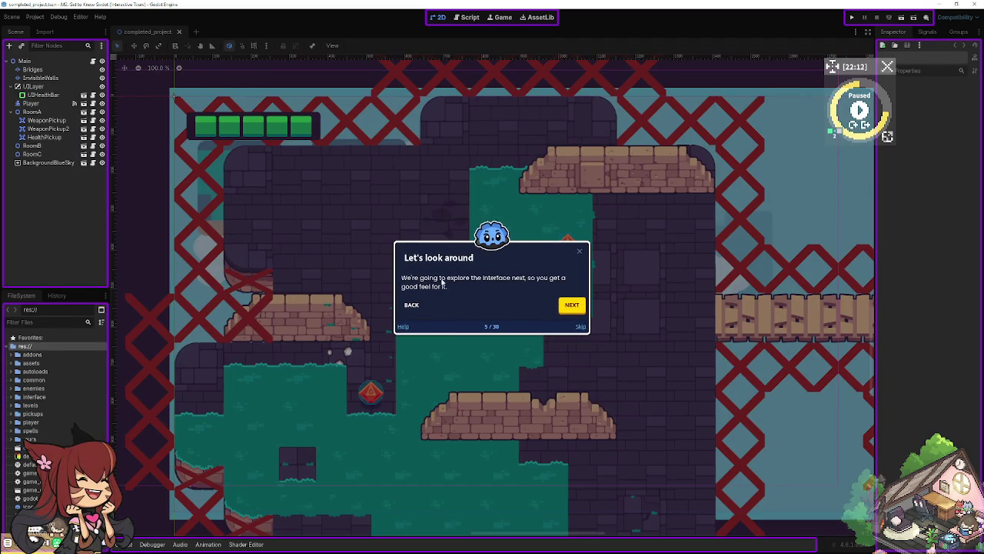
Step: Advance the tour through Runner Buttons, context switcher, Scene Dock and FileSystem Dock, stopping the running game
left_click(575, 305)
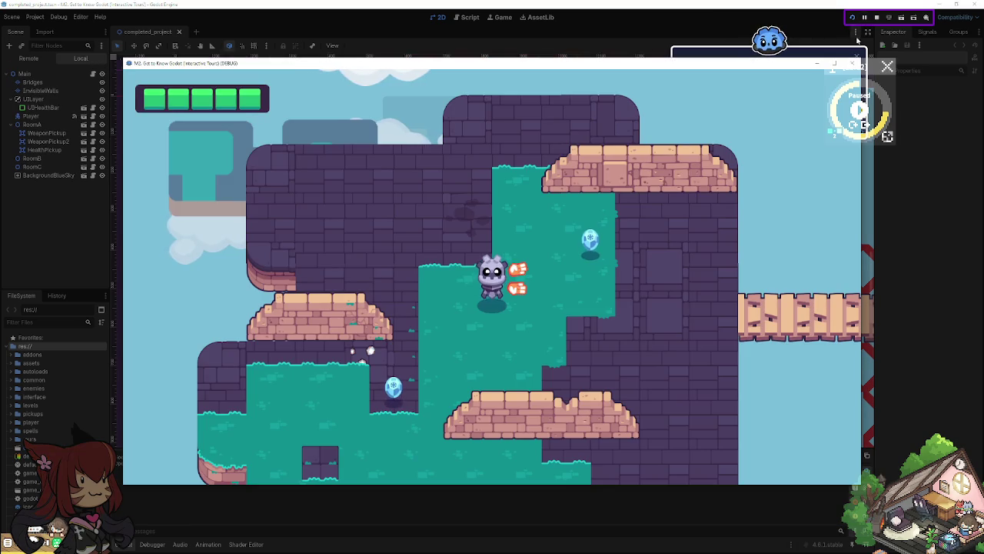
left_click(876, 17)
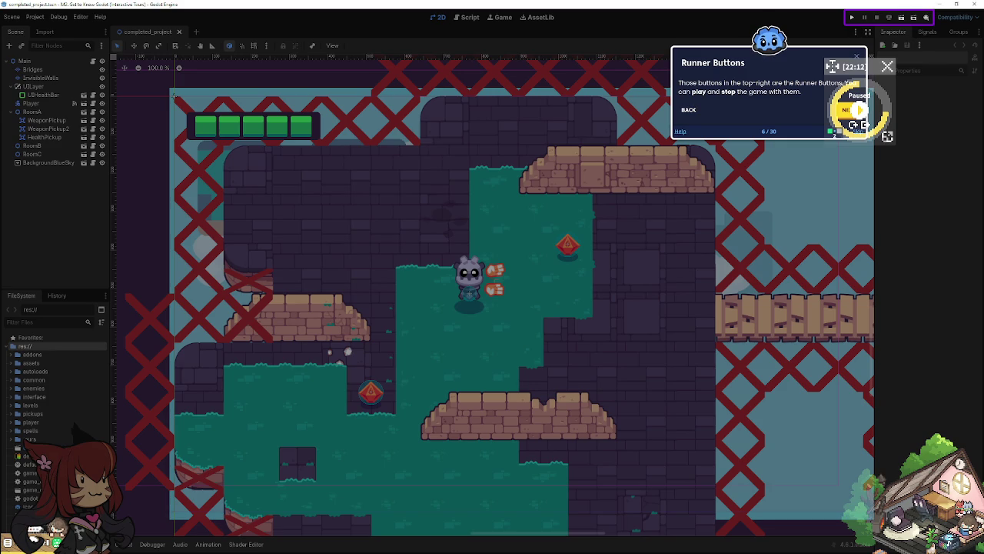
left_click(846, 109)
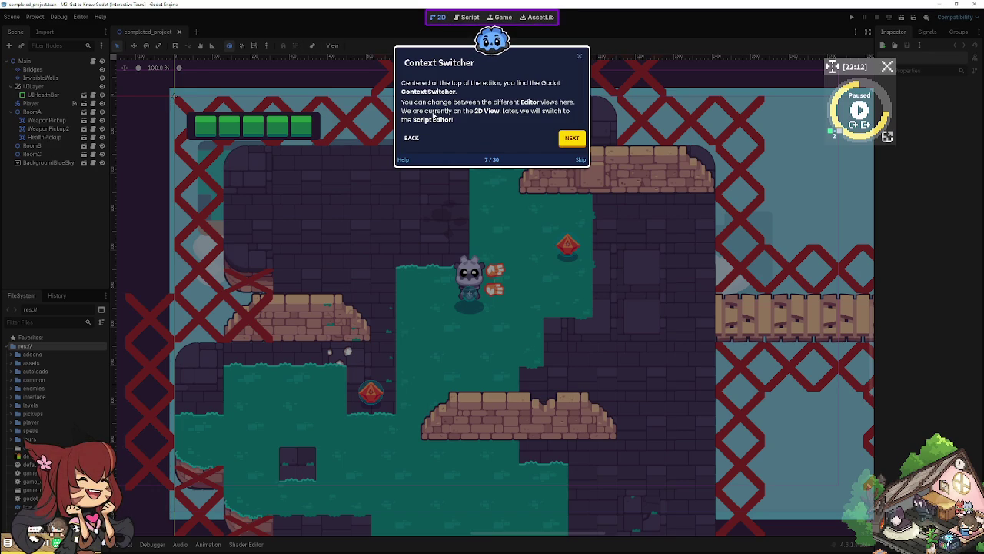
left_click(573, 139)
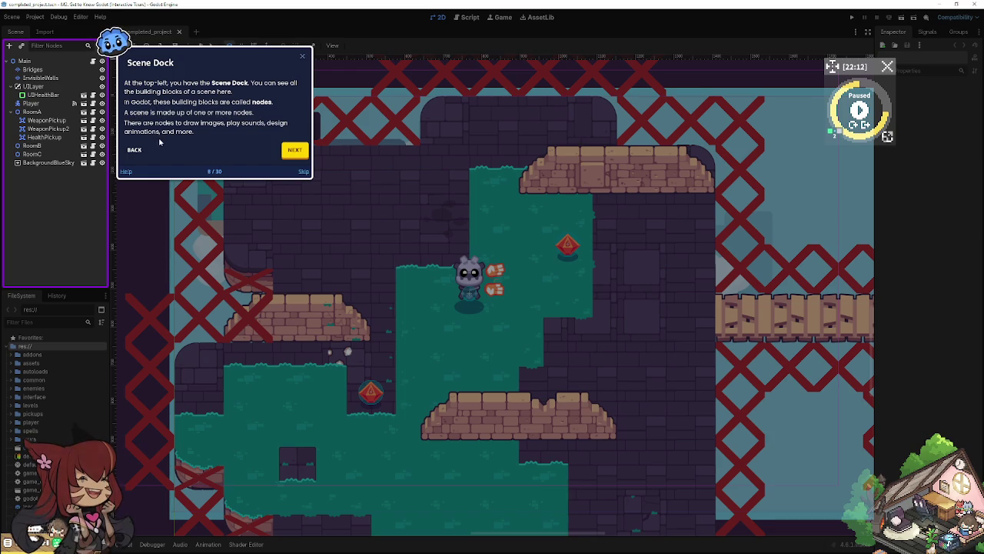
left_click(293, 151)
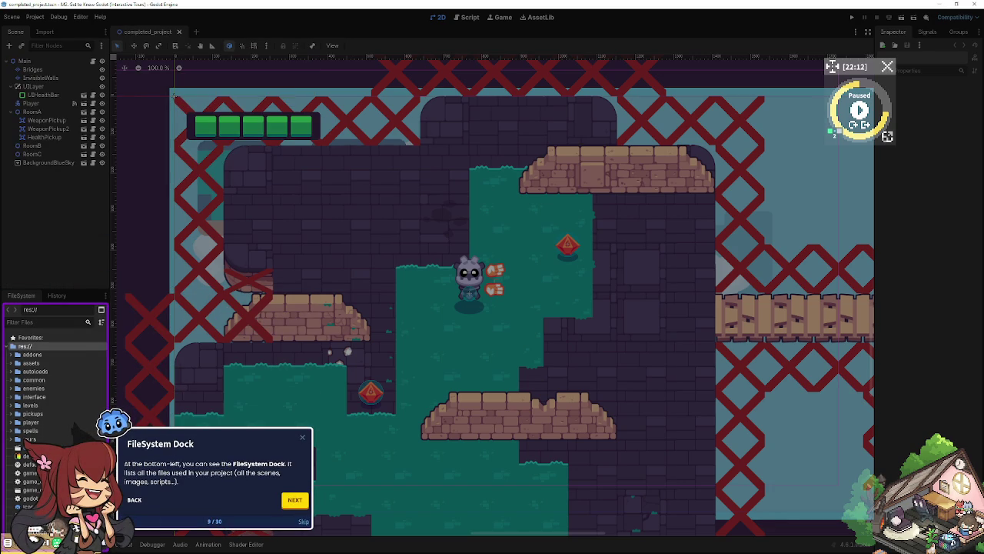
Step: Inspect the Bridges, InvisibleWalls, WeaponPickup and RoomB nodes, then advance through the bottom panels step
left_click(61, 70)
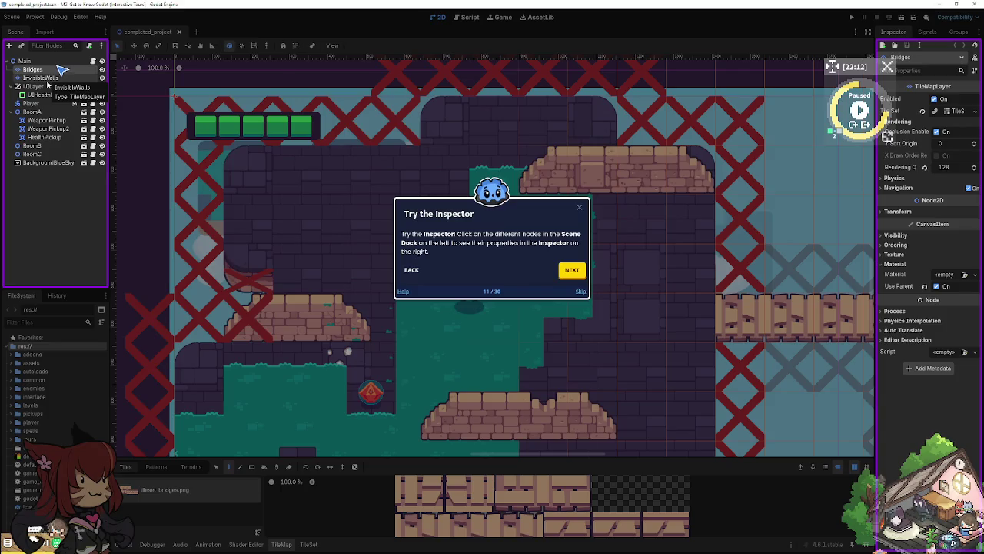
left_click(47, 80)
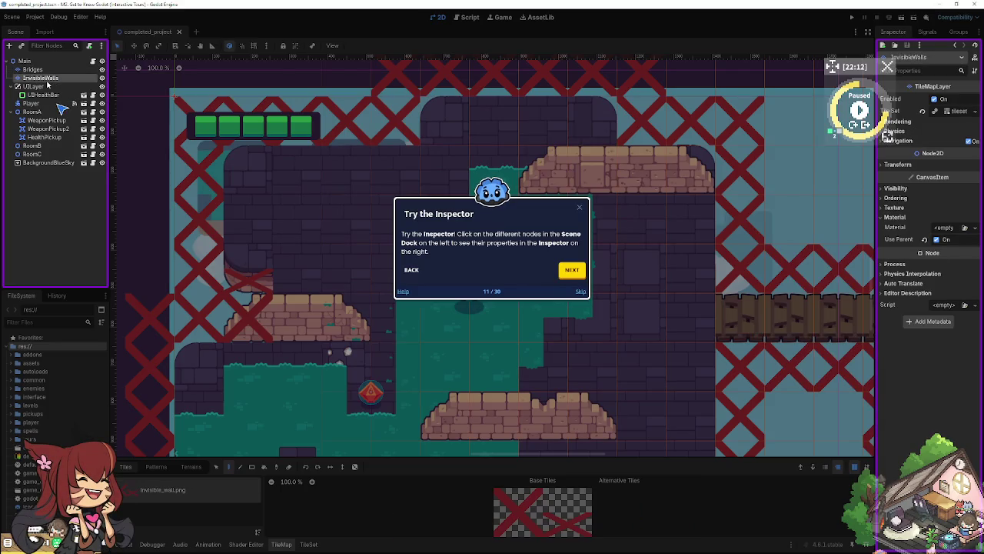
left_click(46, 120)
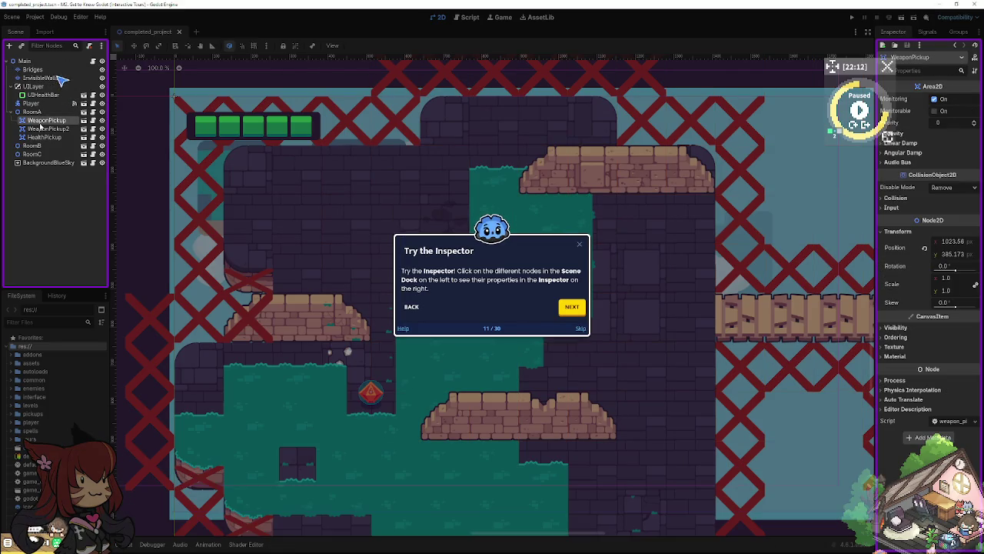
left_click(32, 146)
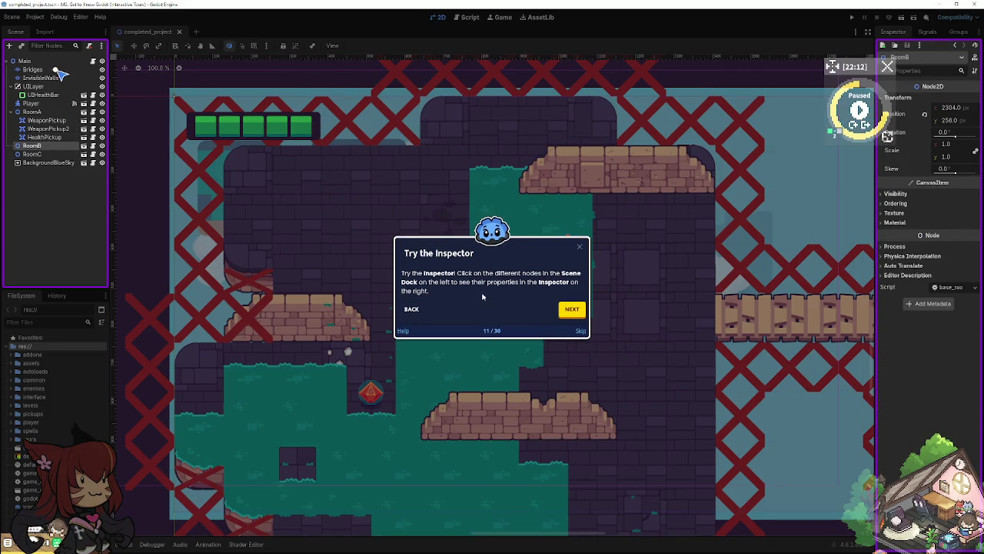
left_click(570, 309)
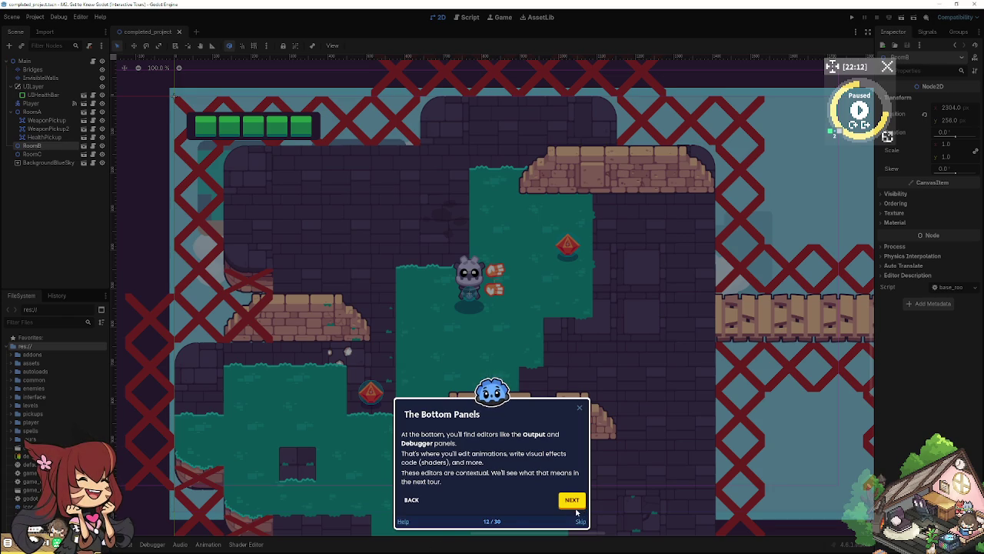
left_click(572, 500)
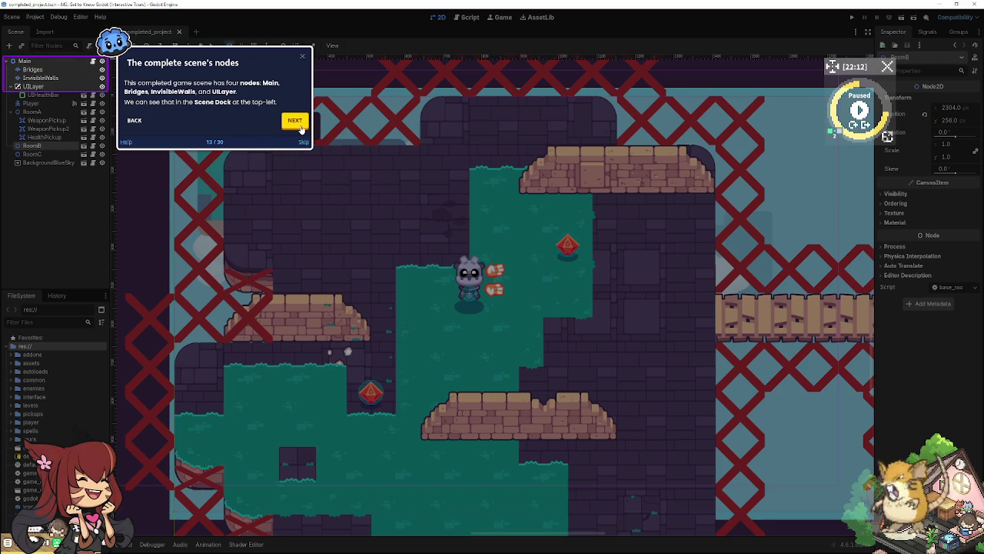
Step: Advance to the scene instances step and open the Player scene in its own tab
left_click(296, 120)
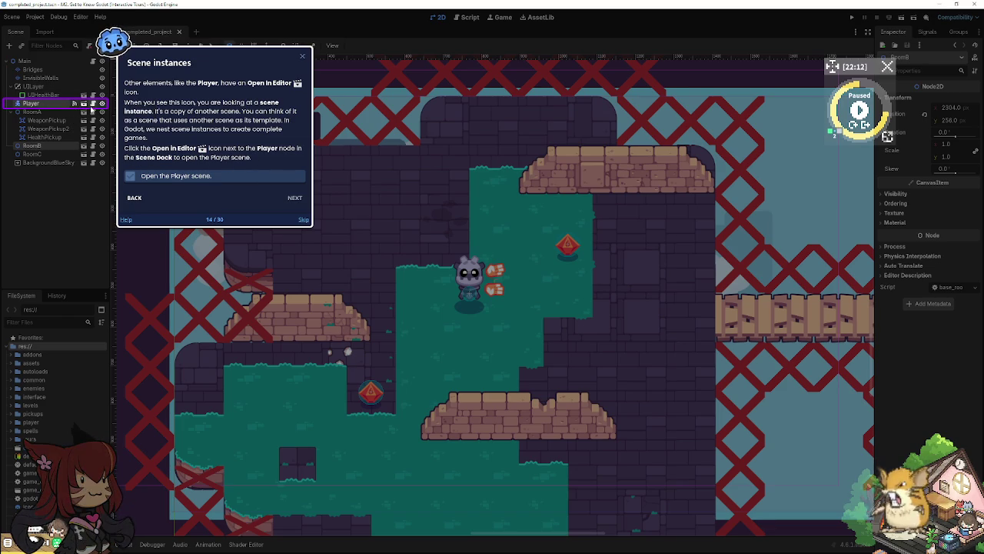
left_click(84, 103)
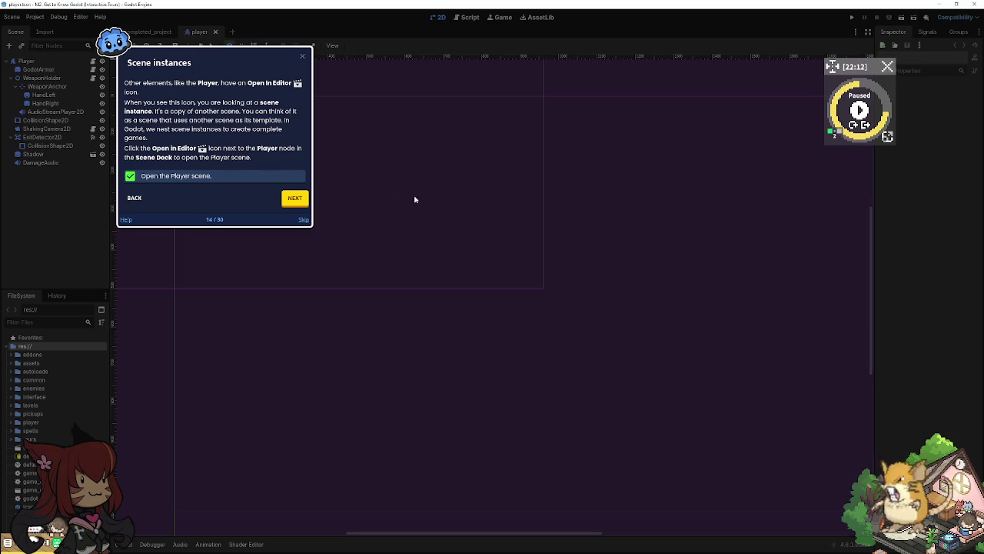
Step: Advance the tour through the Player scene and scripts steps to step 17, Open the Player script
left_click(296, 199)
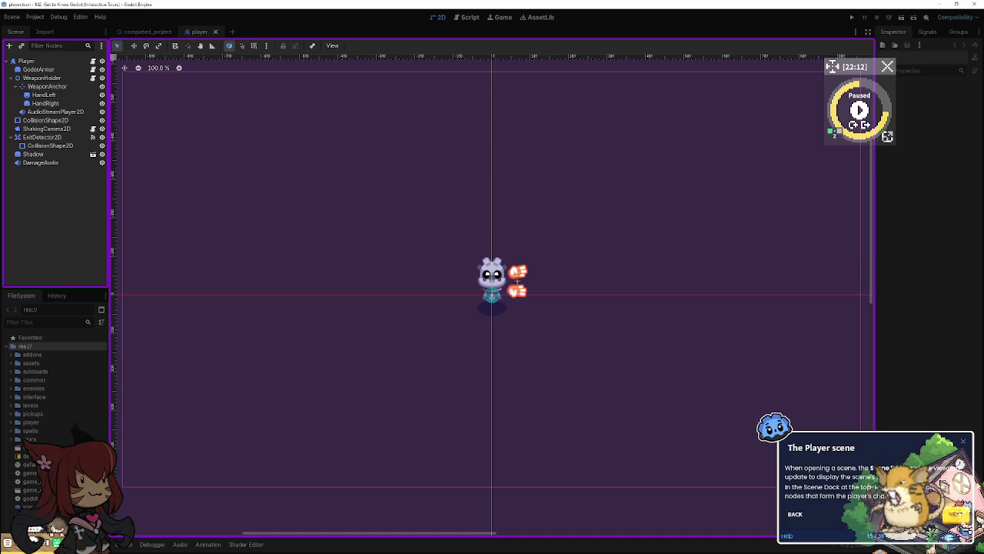
left_click(955, 514)
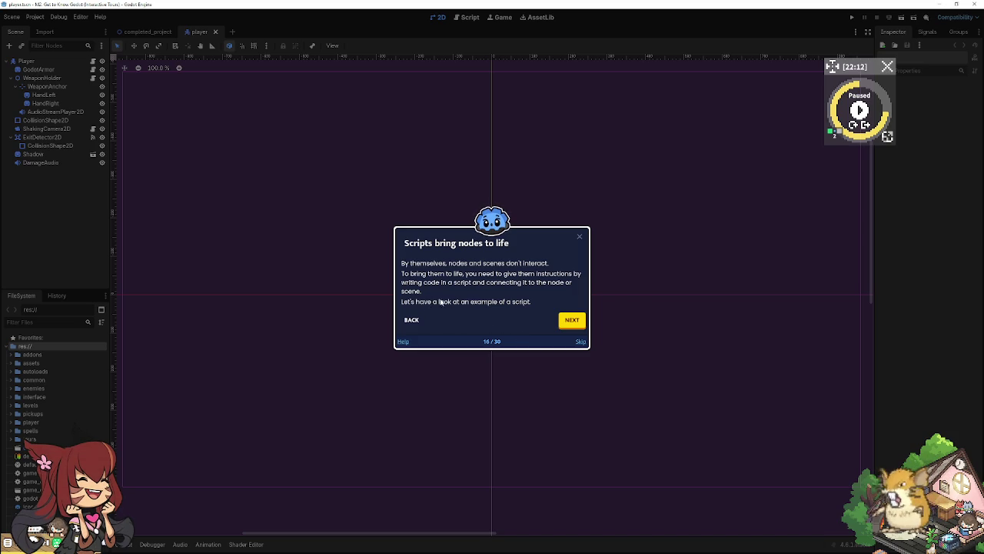
left_click(572, 322)
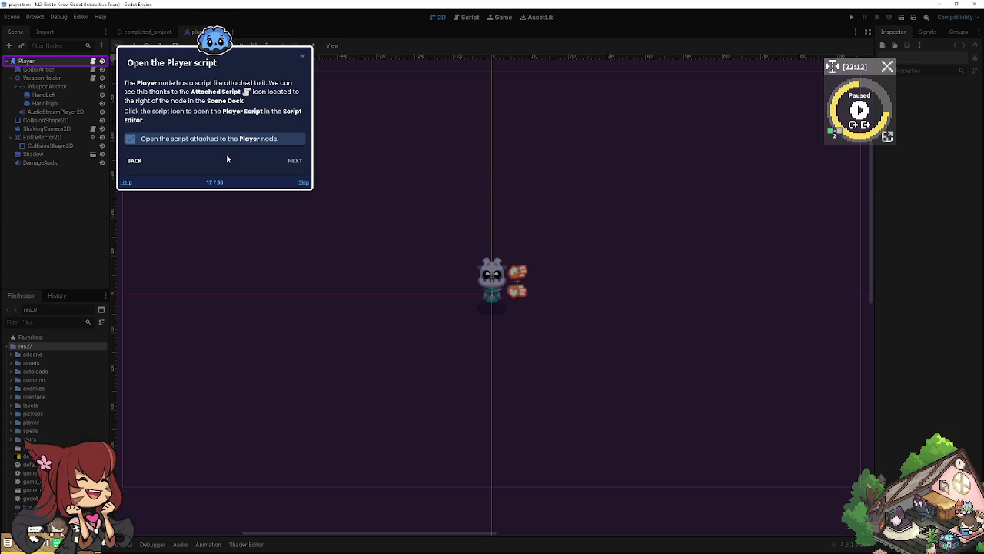
Step: Open player.gd from the Player node, scroll through its code, and reach step 19
left_click(93, 60)
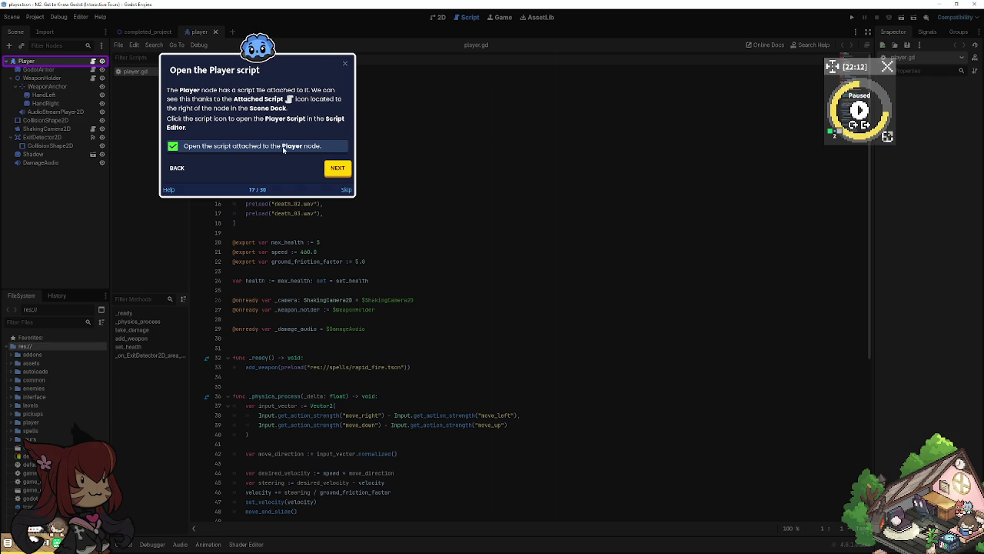
left_click(335, 168)
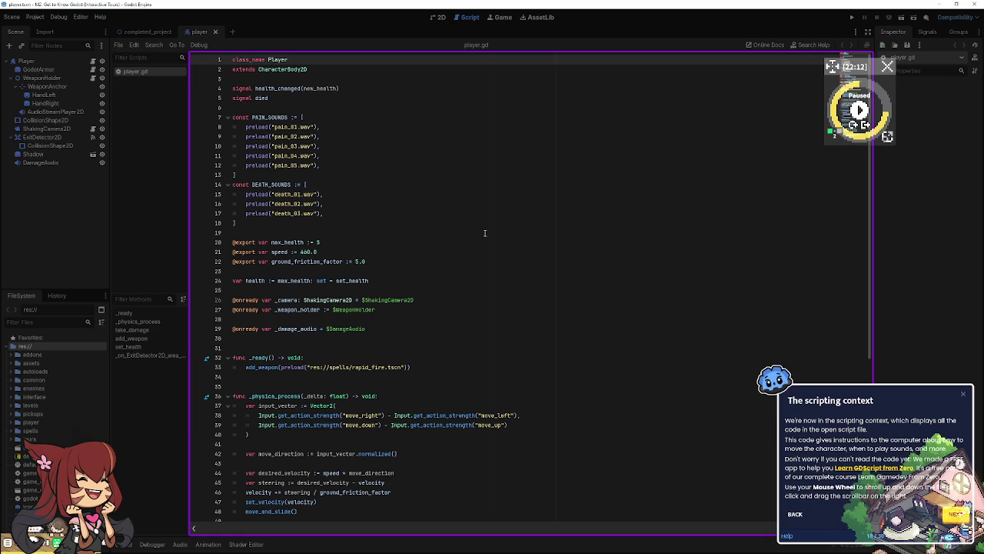
scroll(484, 233, "down", 5)
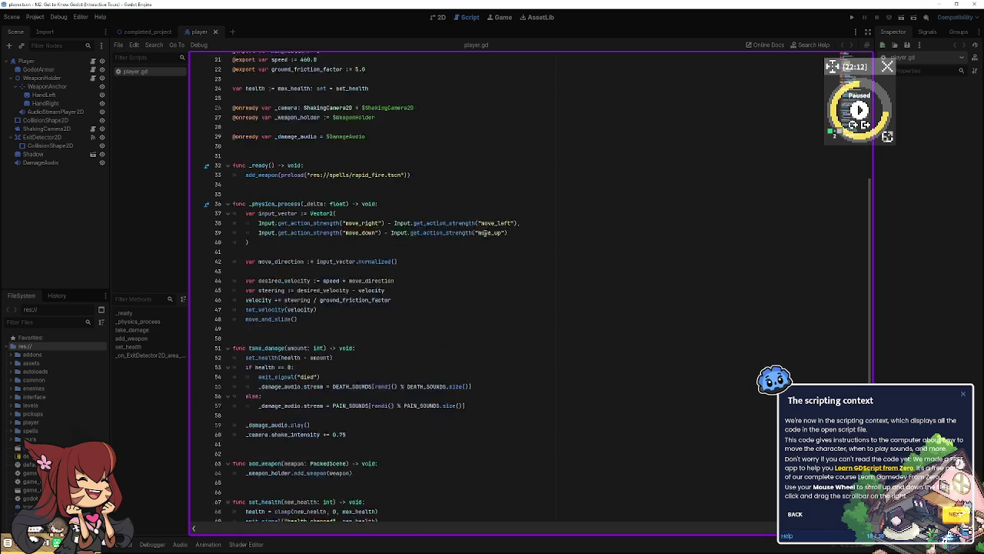
scroll(479, 231, "down", 3)
scroll(461, 223, "up", 7)
scroll(427, 208, "up", 1)
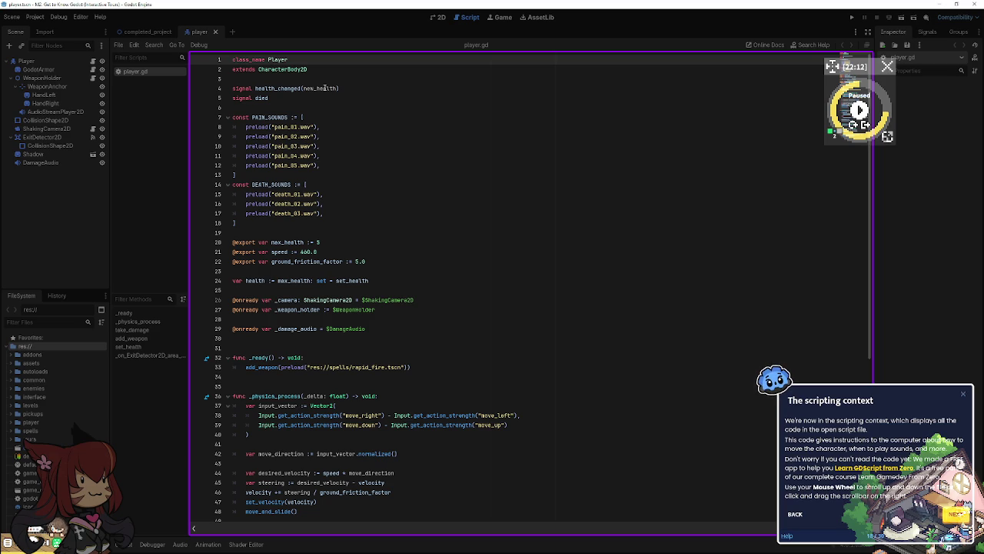
scroll(425, 176, "down", 4)
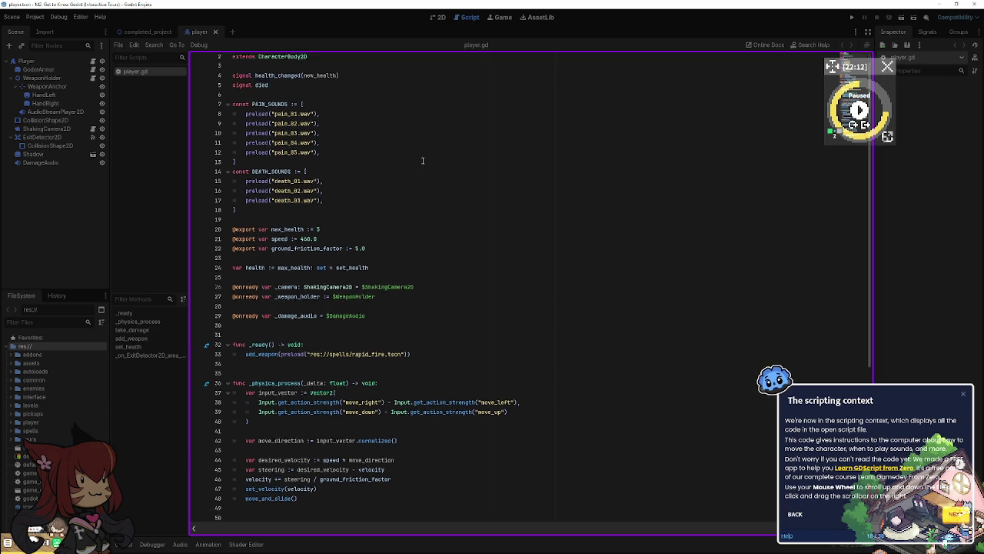
scroll(420, 209, "down", 4)
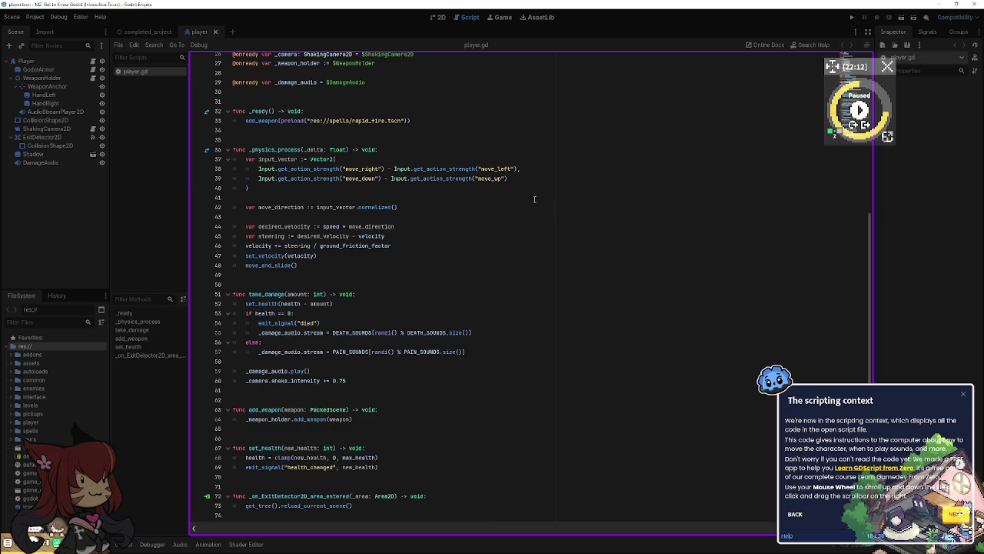
left_click(956, 514)
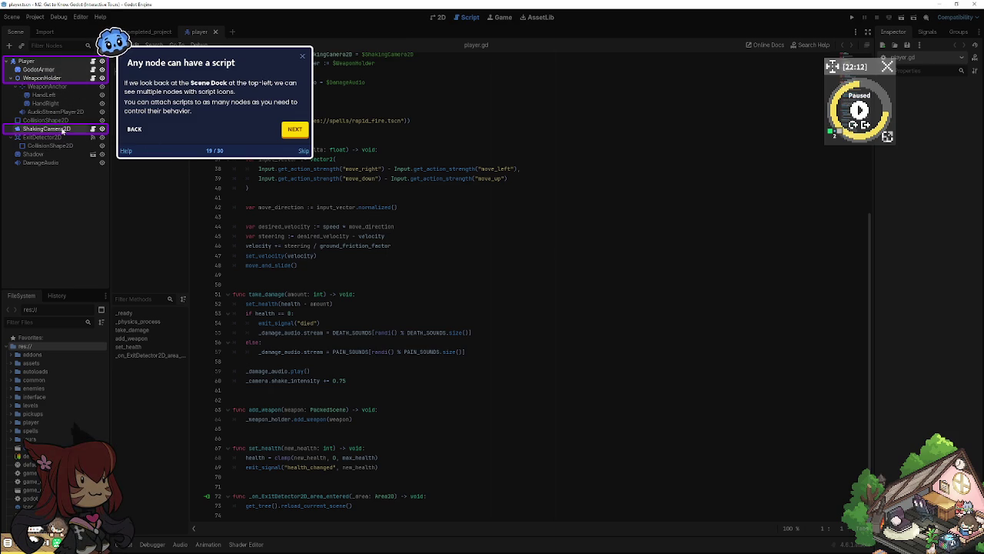
Step: Return the main view to the 2D workspace and advance to the changing-active-scene step
left_click(289, 133)
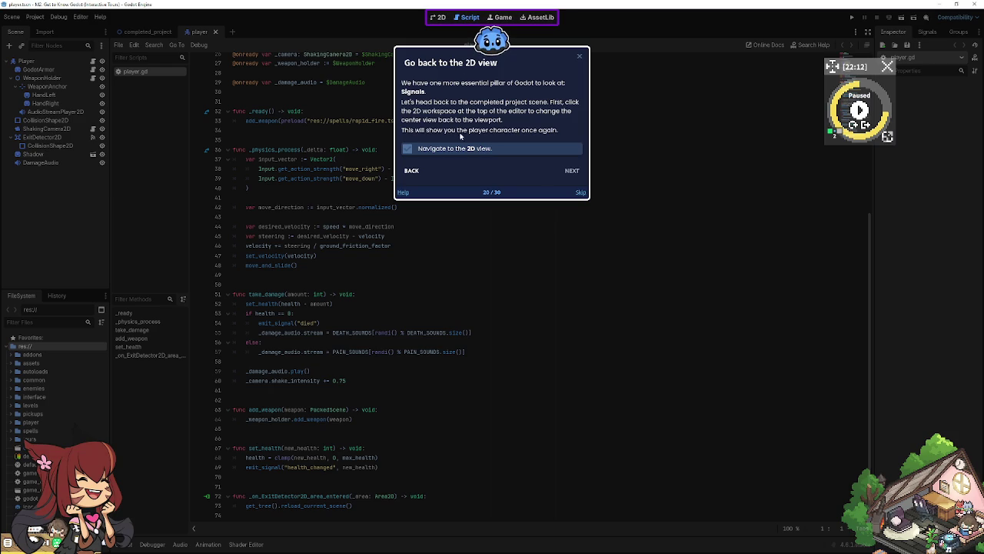
left_click(439, 18)
left_click(573, 171)
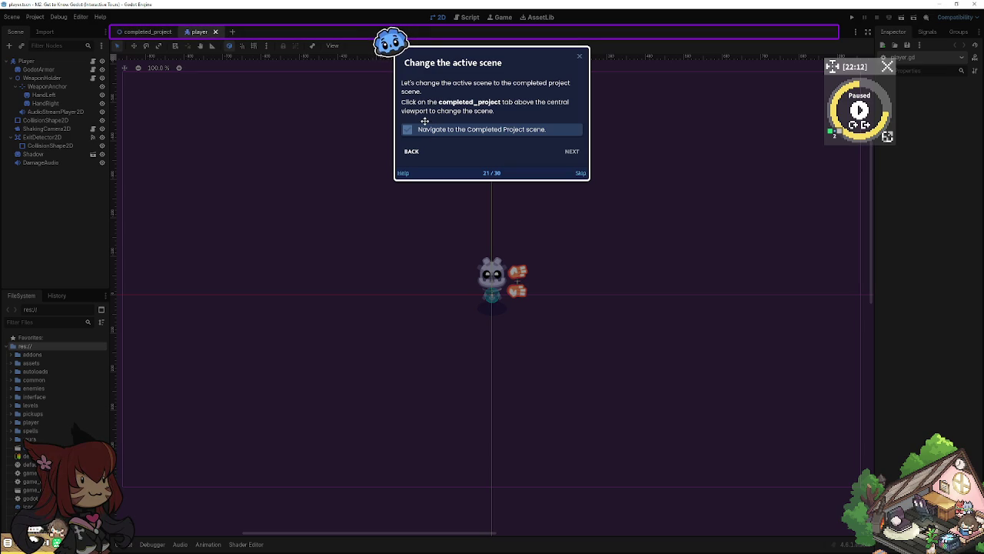
Step: Switch between workspaces back to the completed_project scene, then advance to the Signals and signal icon steps
left_click(493, 17)
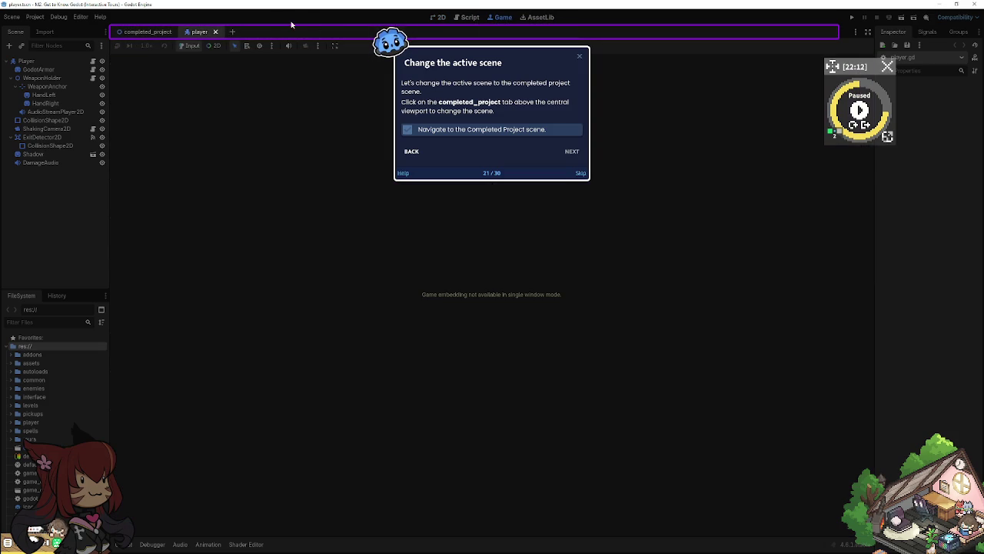
left_click(163, 32)
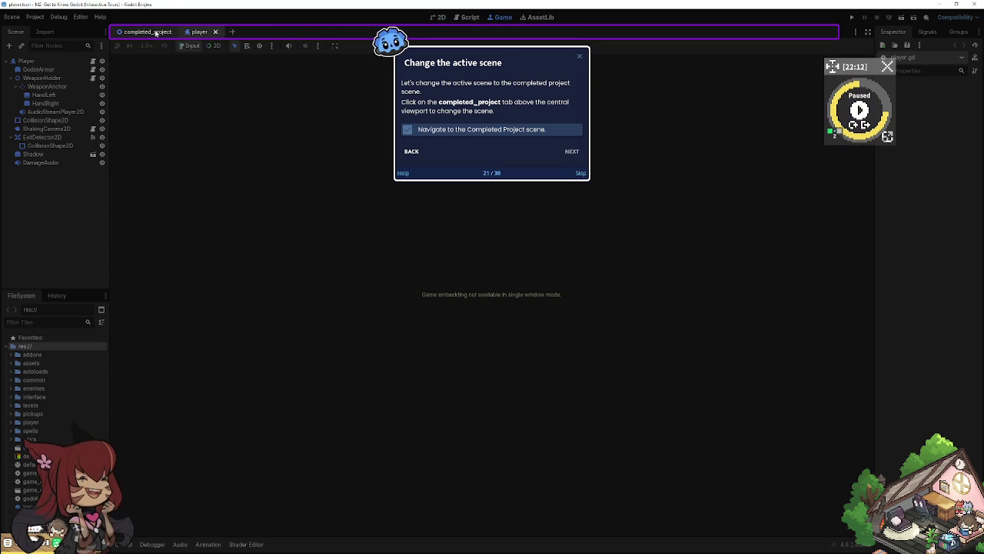
left_click(462, 17)
left_click(438, 17)
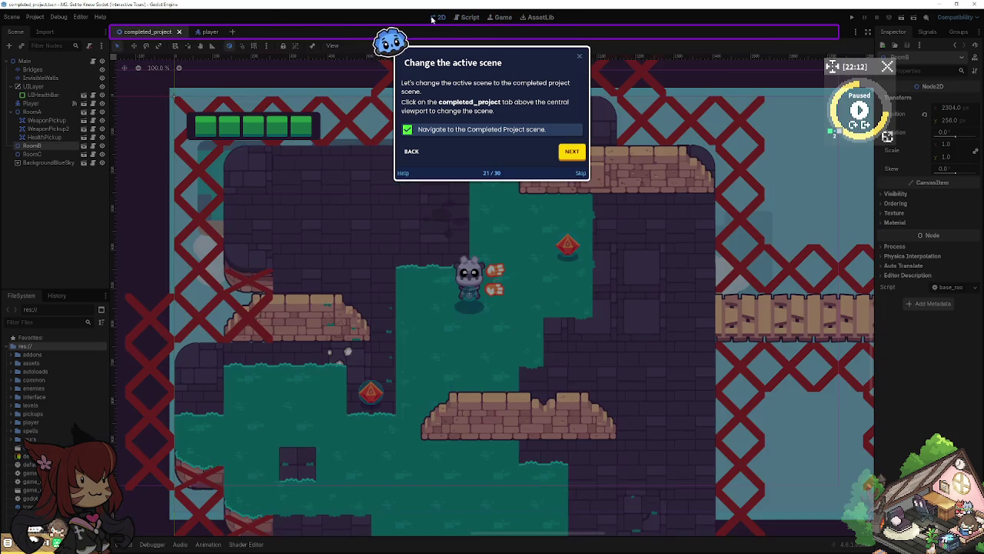
left_click(571, 152)
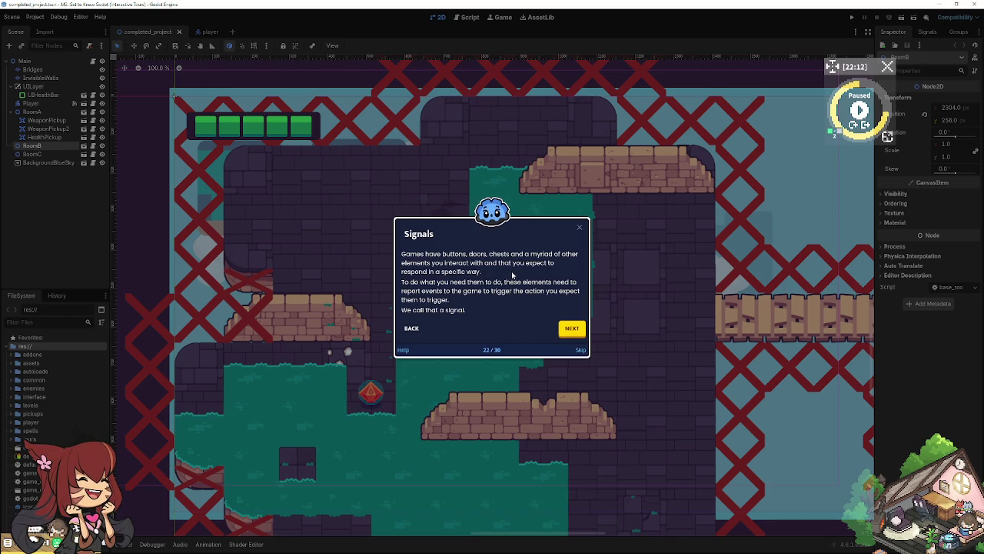
left_click(569, 330)
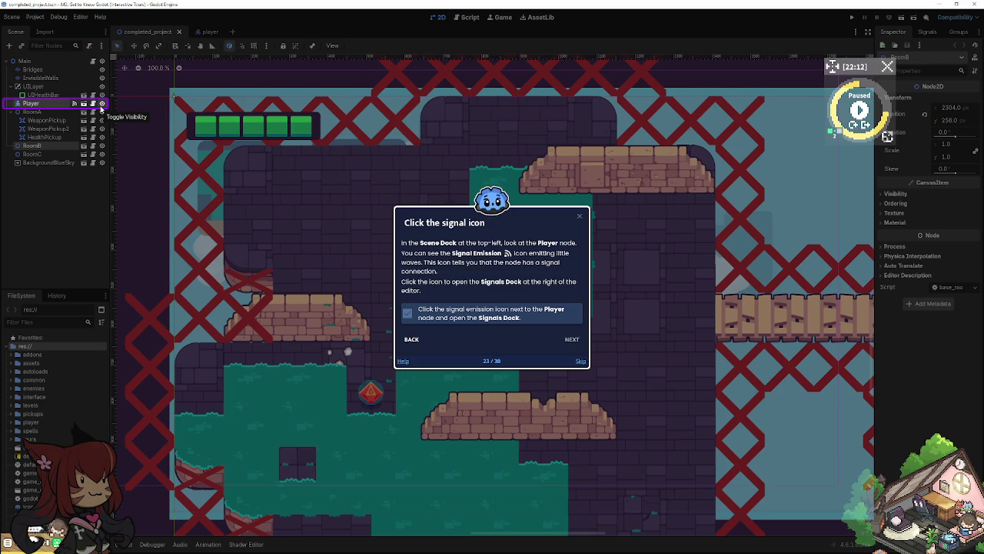
Step: Show the Player node's signals, reach the health_changed step, and open its connected code
left_click(74, 103)
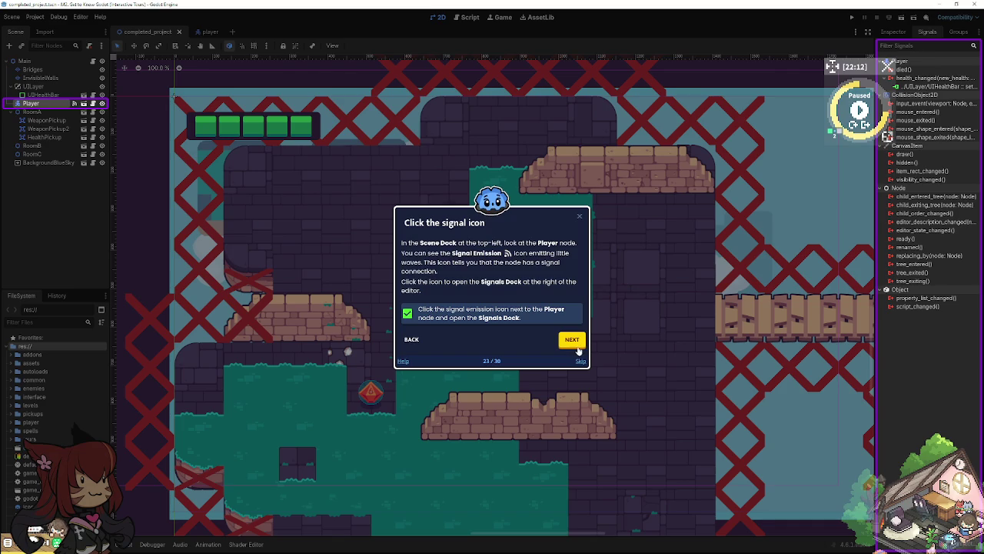
left_click(574, 343)
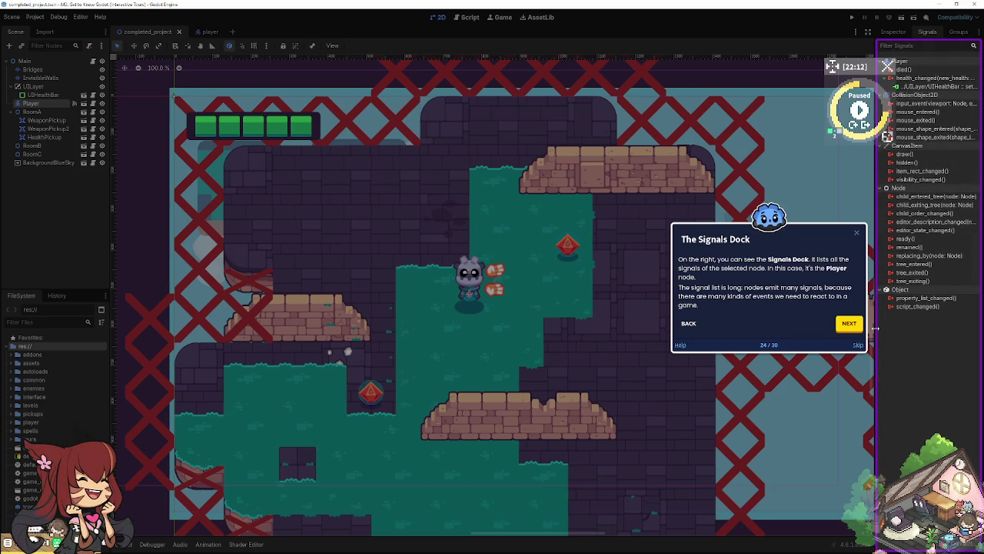
left_click(840, 323)
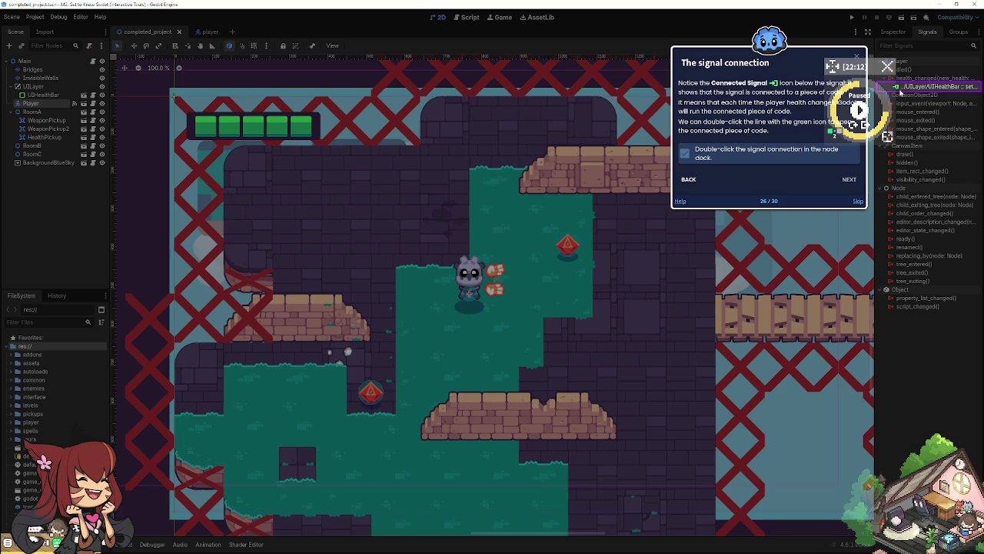
double_click(898, 87)
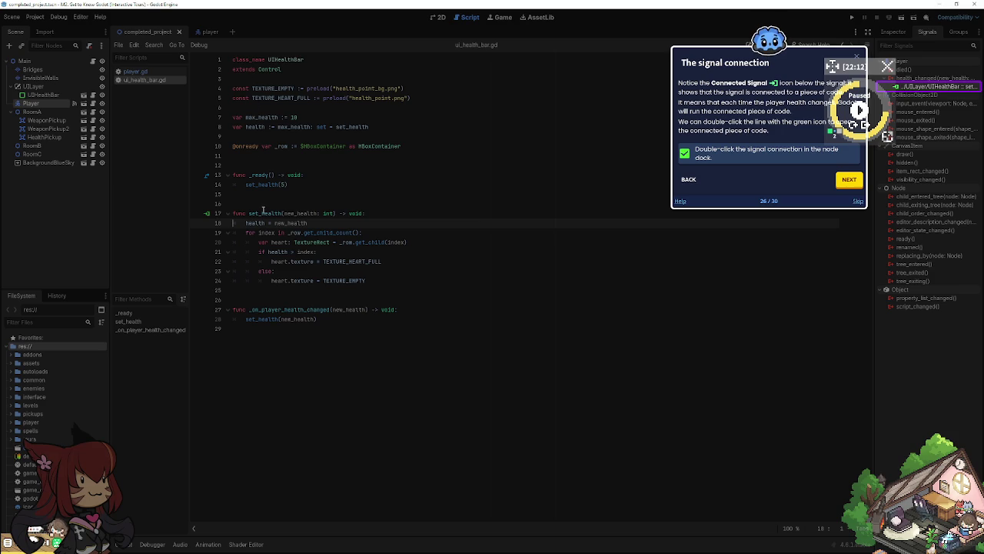
Step: Highlight the set_health function in ui_health_bar.gd, then advance to 'The connected code' step
left_click_drag(232, 213, 383, 302)
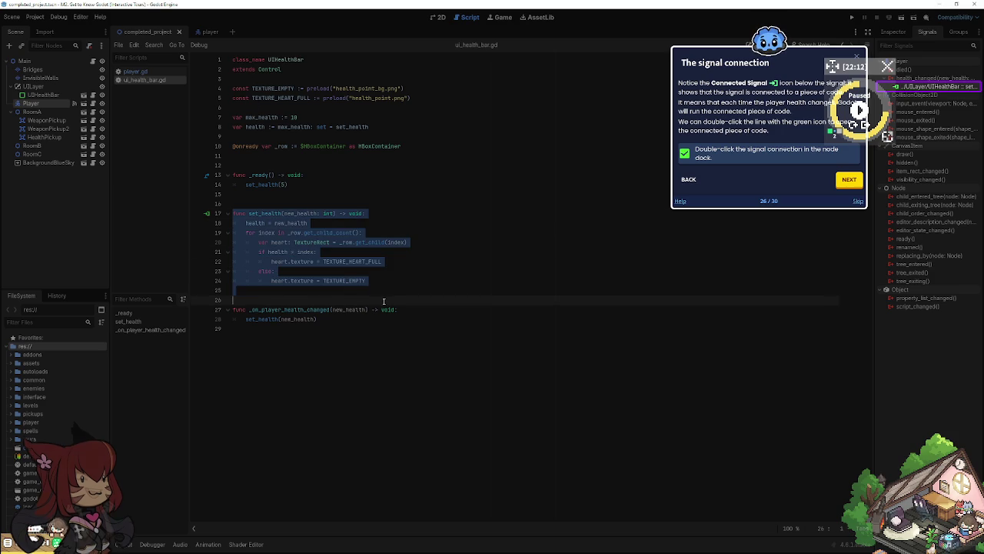
left_click(387, 360)
mouse_move(367, 281)
left_mouse_down()
mouse_move(238, 201)
mouse_move(249, 251)
mouse_move(228, 213)
left_mouse_up()
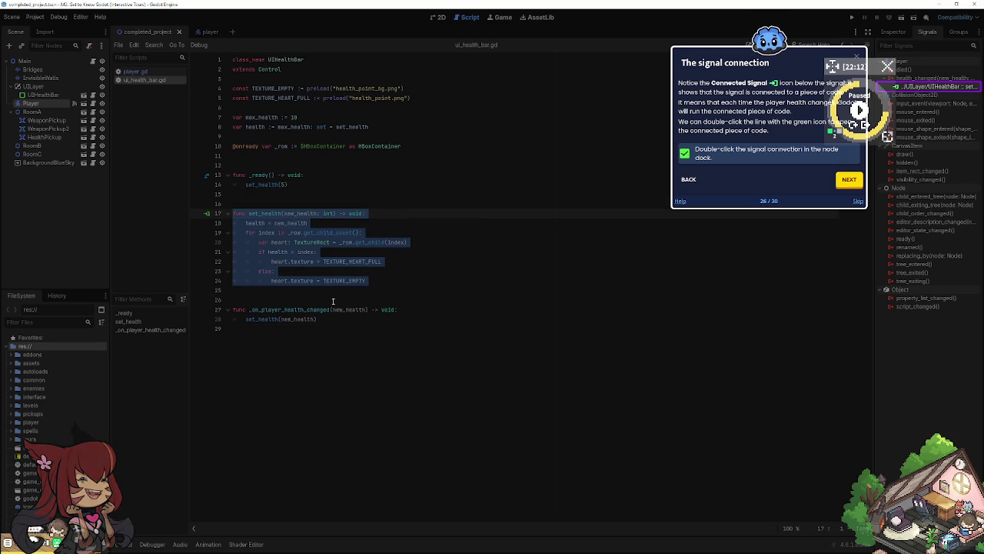
left_click(385, 370)
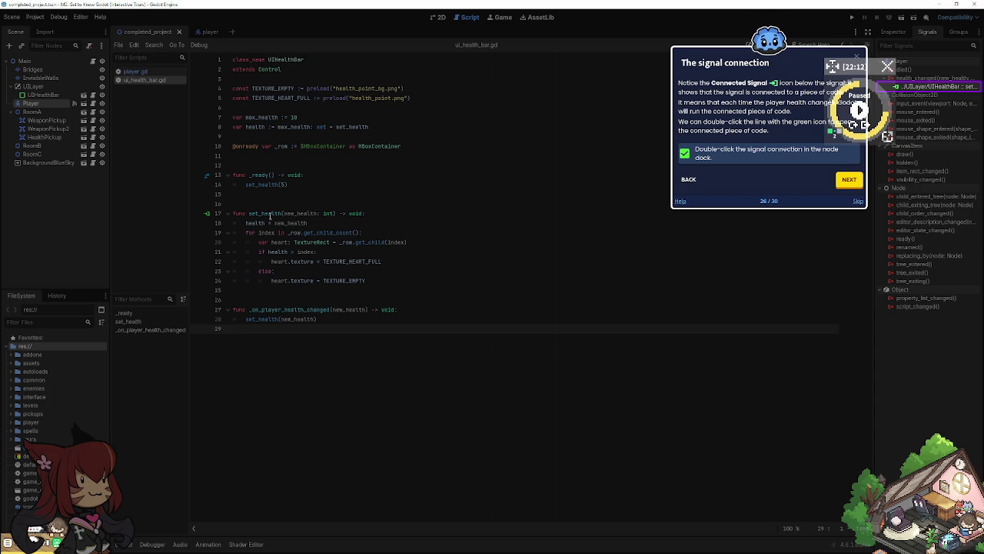
left_click(846, 183)
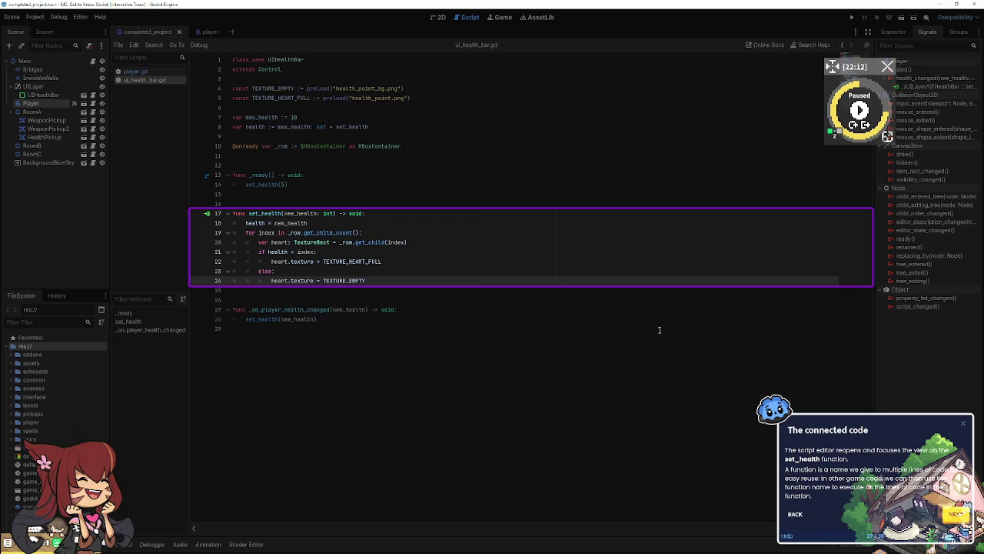
Step: Advance the tour past the set_health explanation to step 29, 'Run the game'
left_click(956, 514)
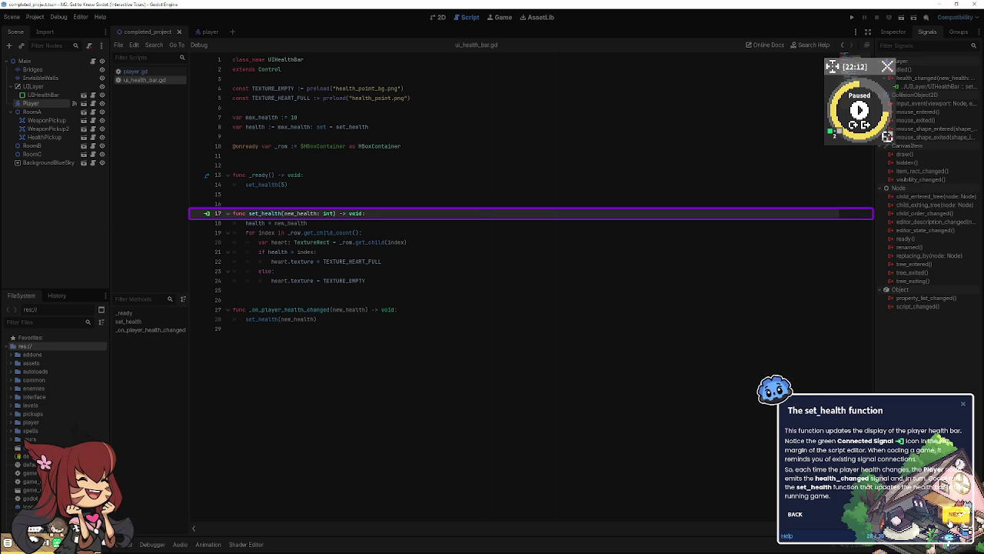
left_click(955, 514)
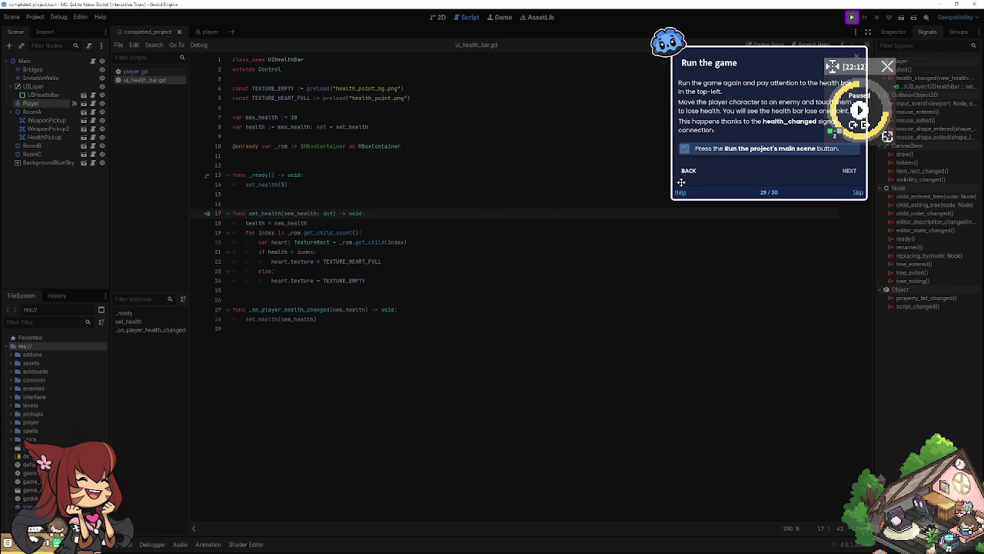
Step: Run the main scene, move the player right across the bridge until Game Over, then close the game
left_click(853, 18)
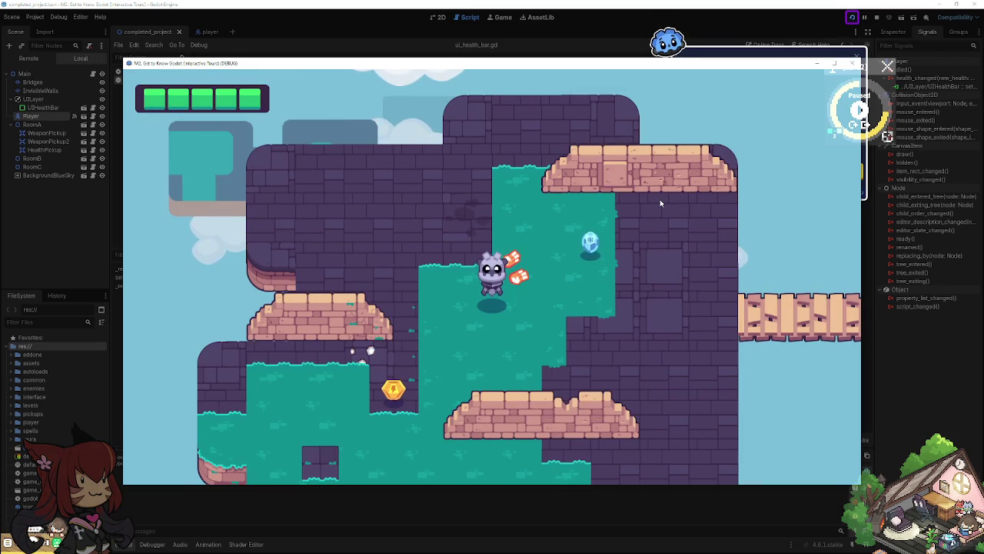
key("d")
key("d")
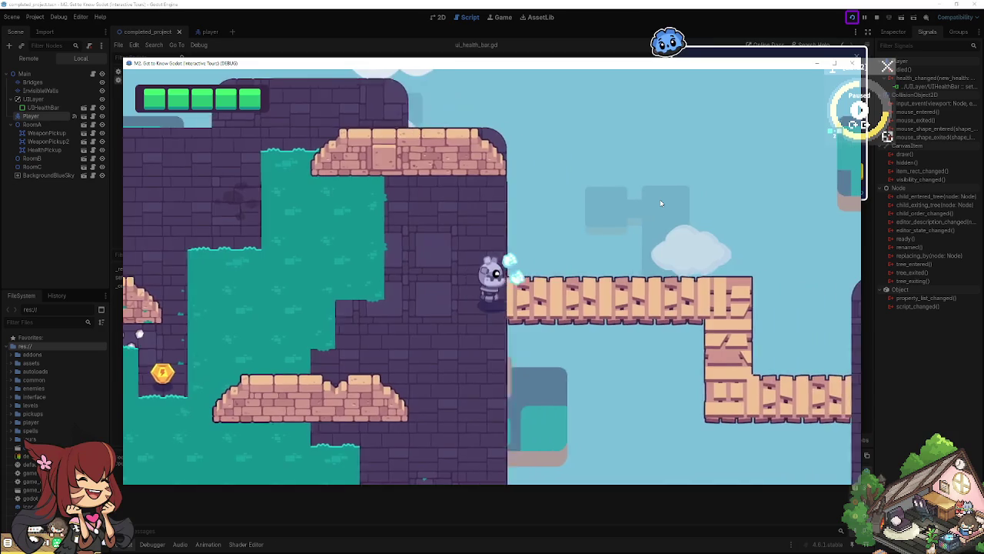
key("d")
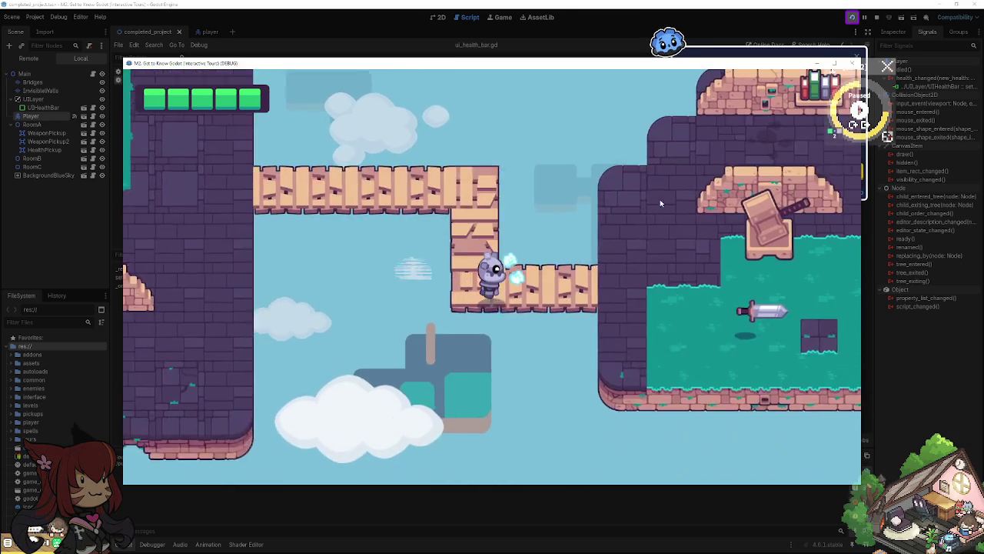
key("d")
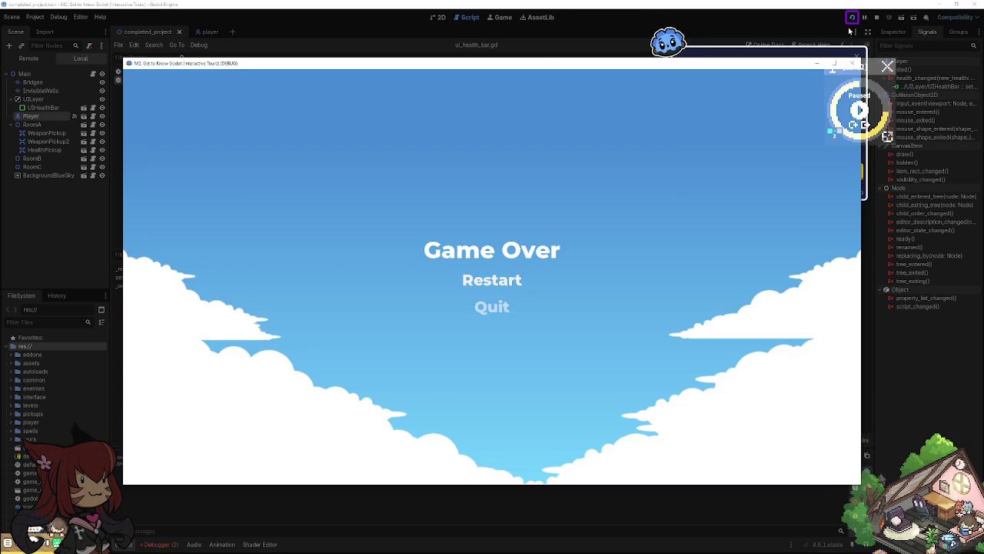
left_click(856, 61)
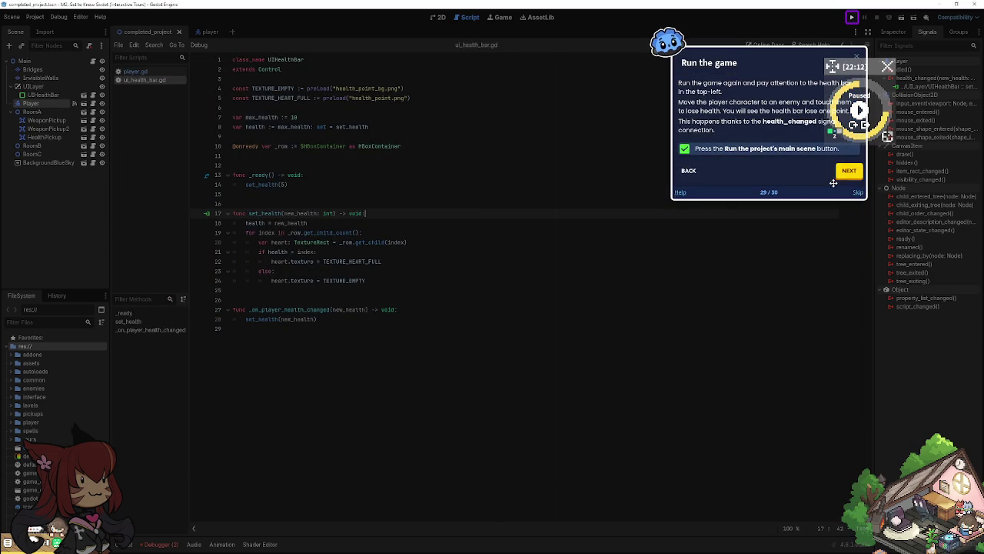
Step: Advance to the 'In summary' step and finish the 101 editor tour
left_click(848, 172)
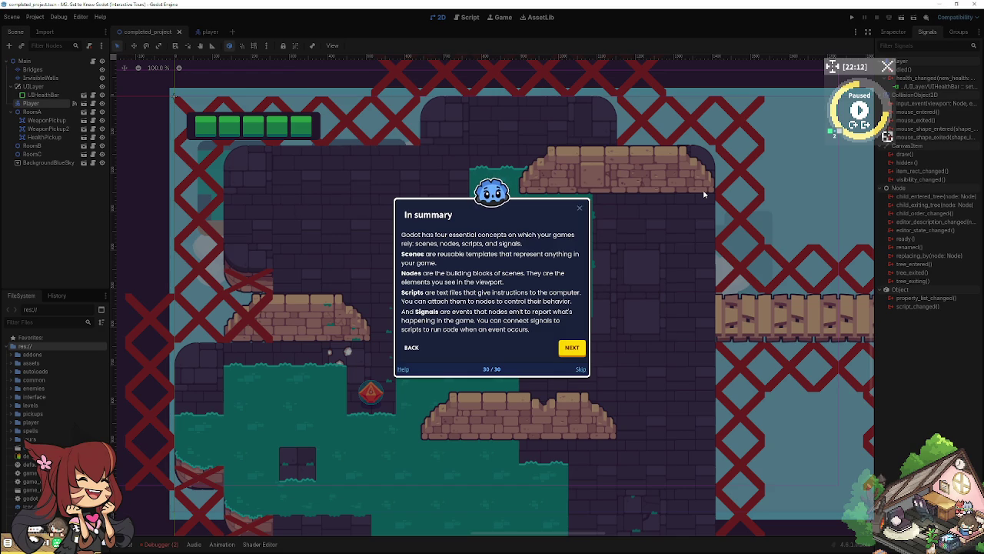
left_click(570, 351)
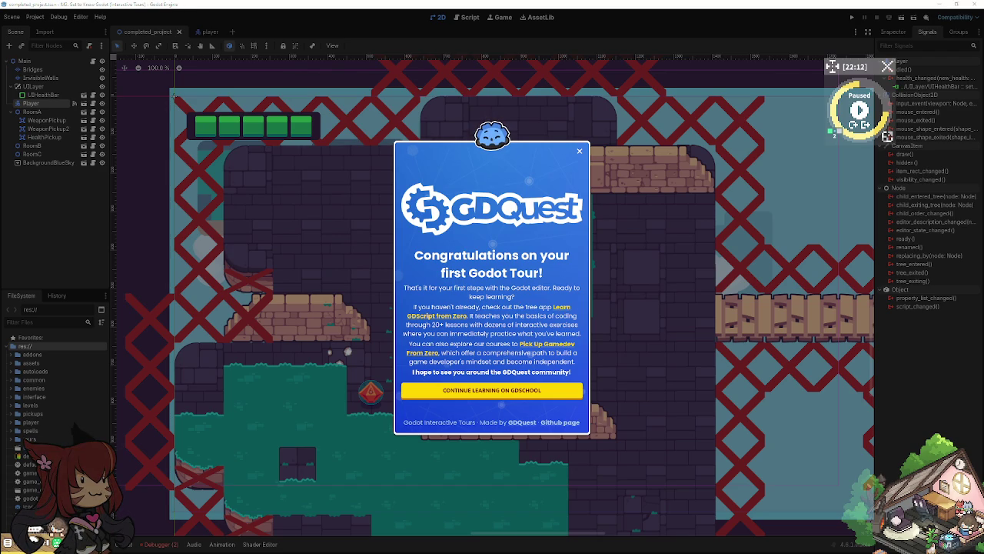
mouse_move(700, 151)
left_mouse_down()
mouse_move(472, 107)
mouse_move(493, 93)
left_mouse_up()
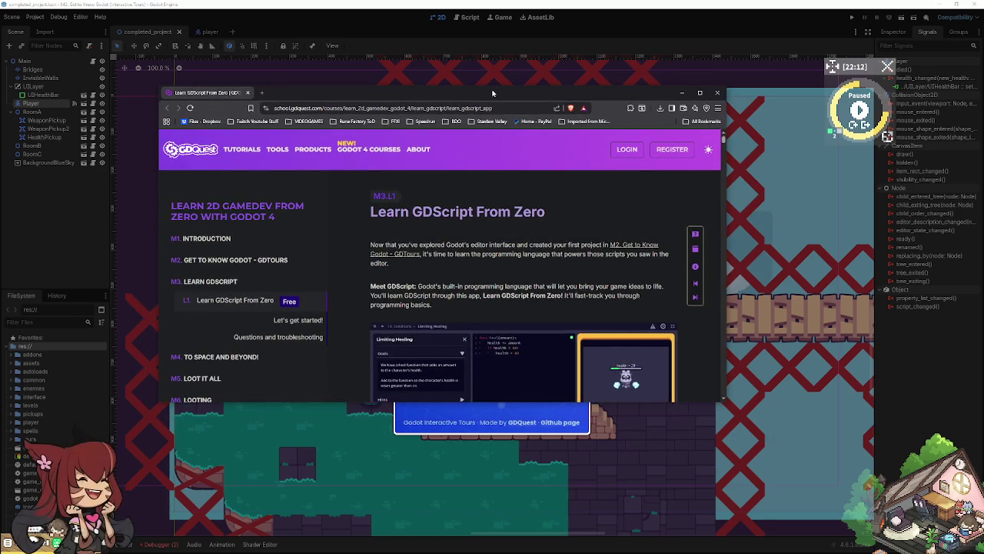
double_click(493, 93)
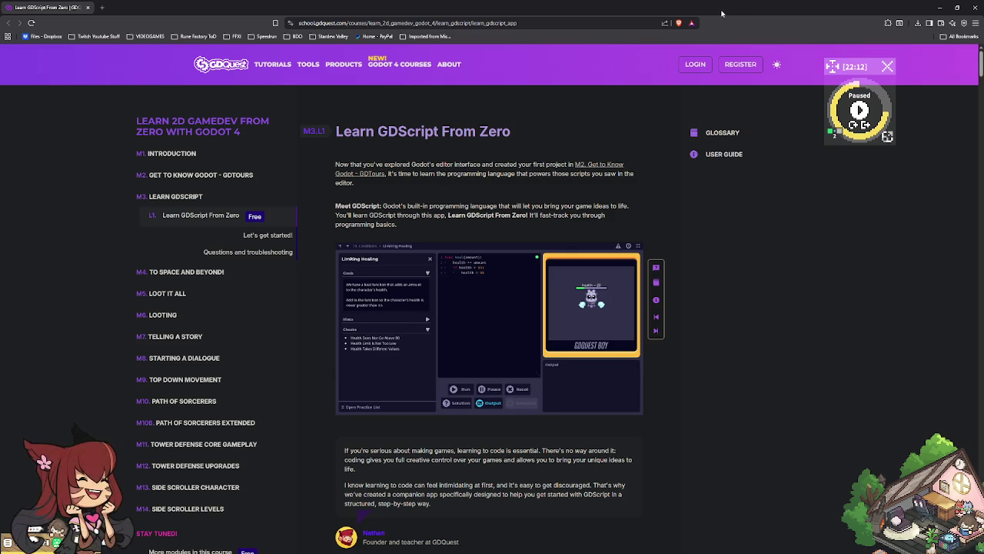
key("super+Down")
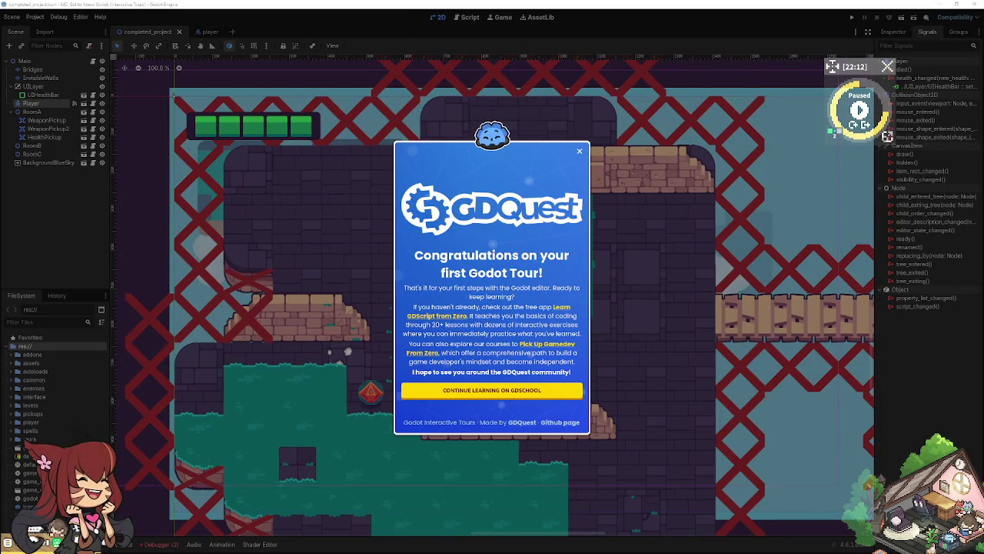
left_click(452, 393)
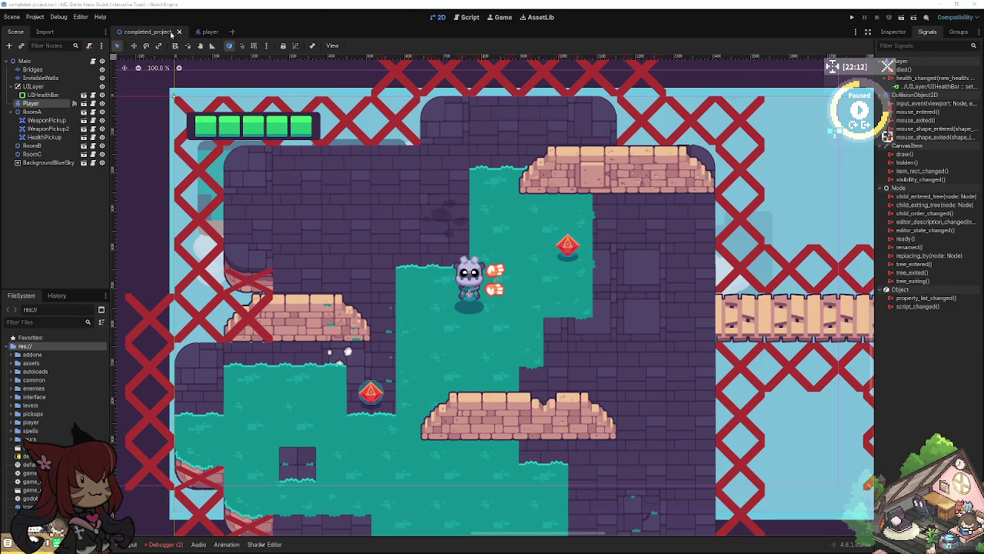
Step: Switch to the player scene and back, quit the editor, and allow the Godot executable to relaunch
left_click(201, 34)
left_click(144, 35)
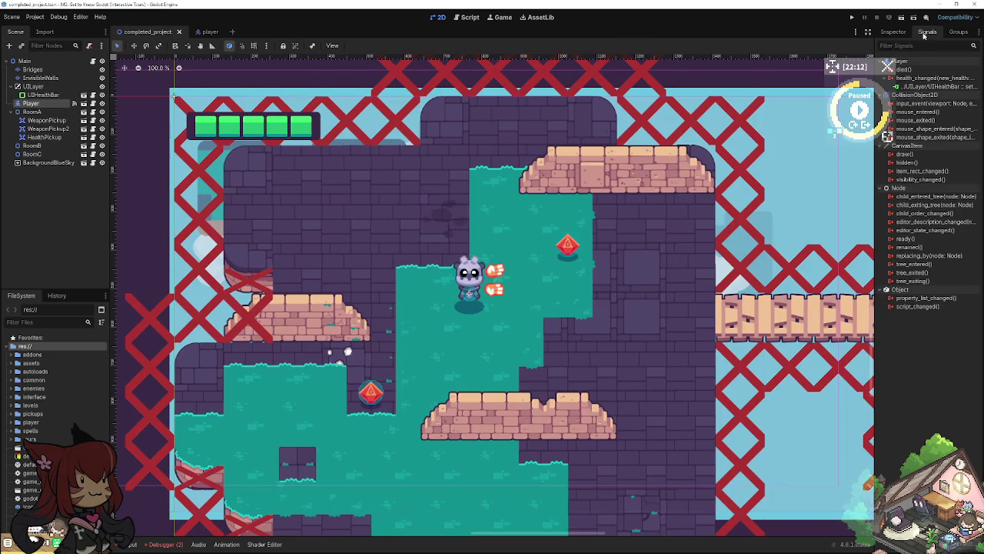
left_click(974, 5)
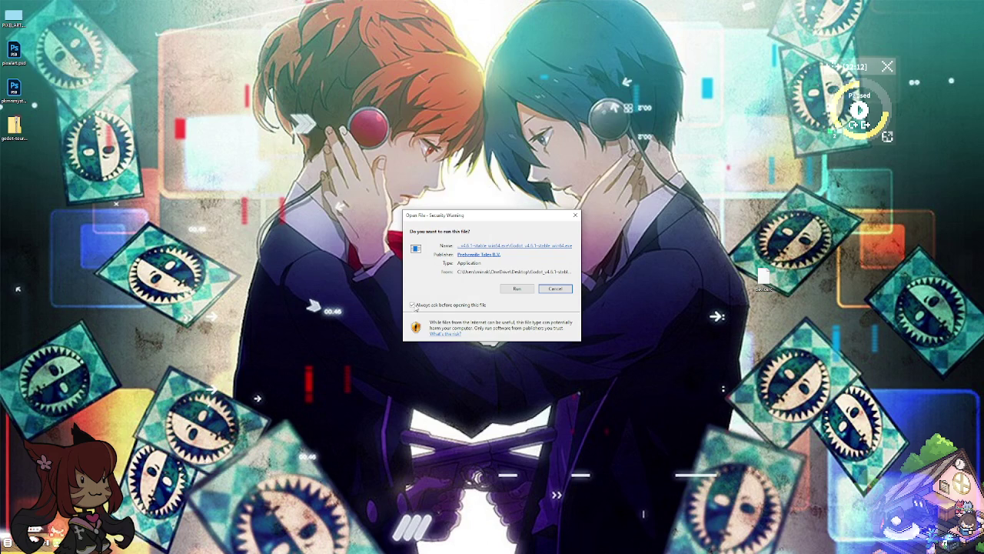
left_click(516, 287)
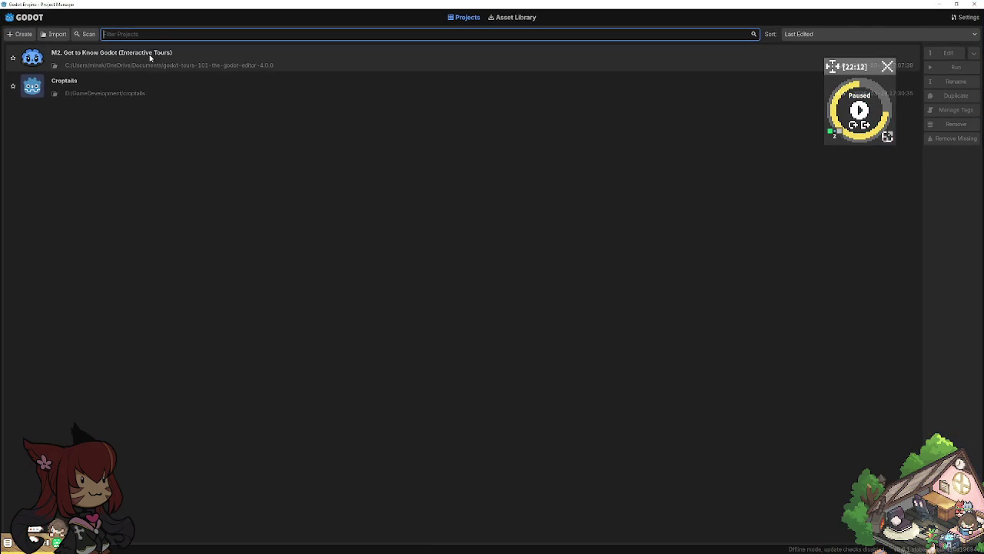
Step: Close the Godot Project Manager window to return to the GDQuest course page
double_click(149, 56)
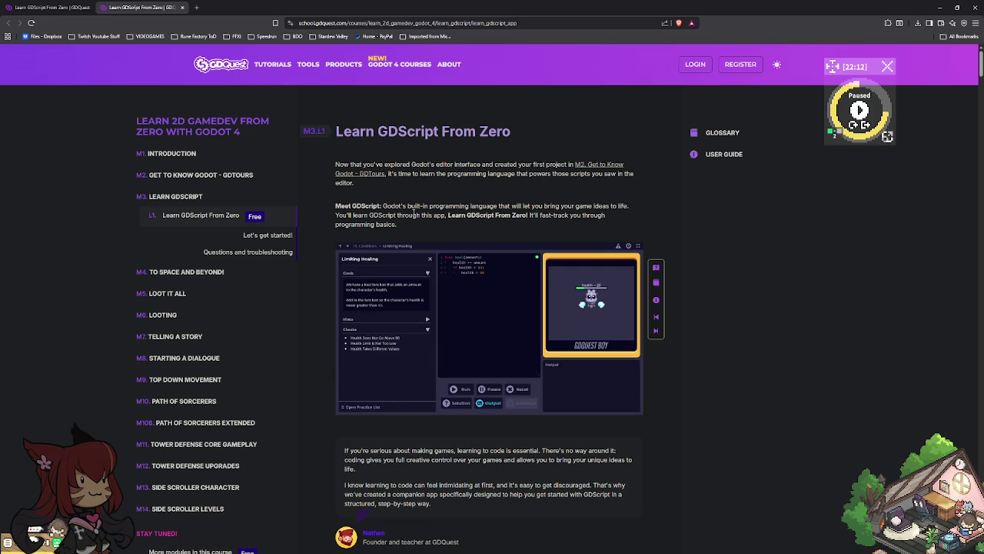
Step: Scroll down to 'Let's get started!' and launch the embedded Learn GDScript From Zero app
scroll(413, 212, "down", 3)
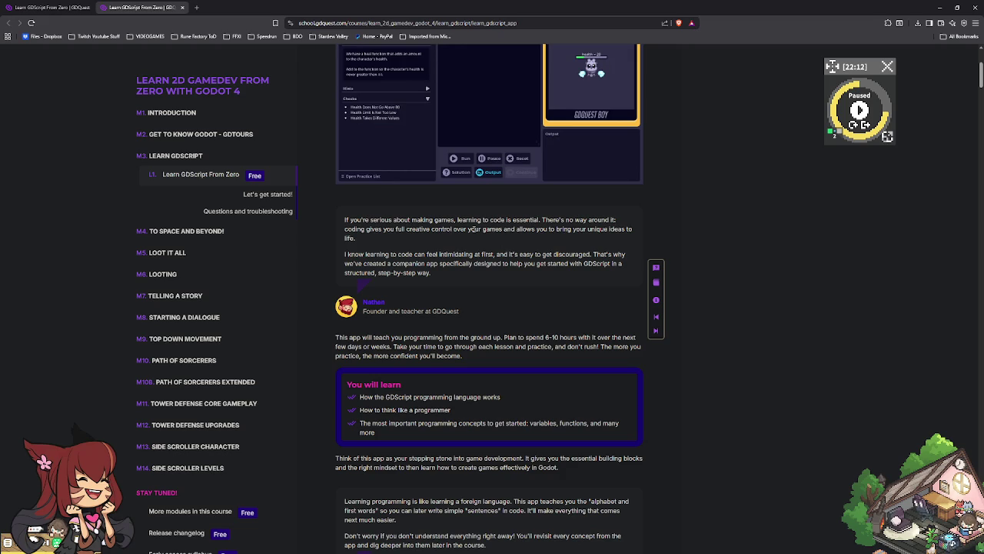
scroll(462, 230, "down", 1)
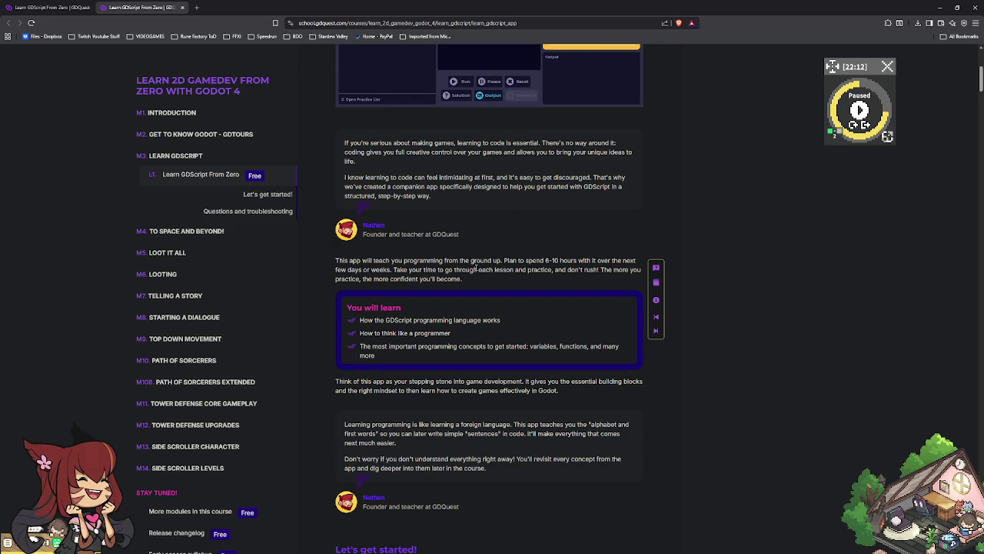
scroll(478, 338, "down", 1)
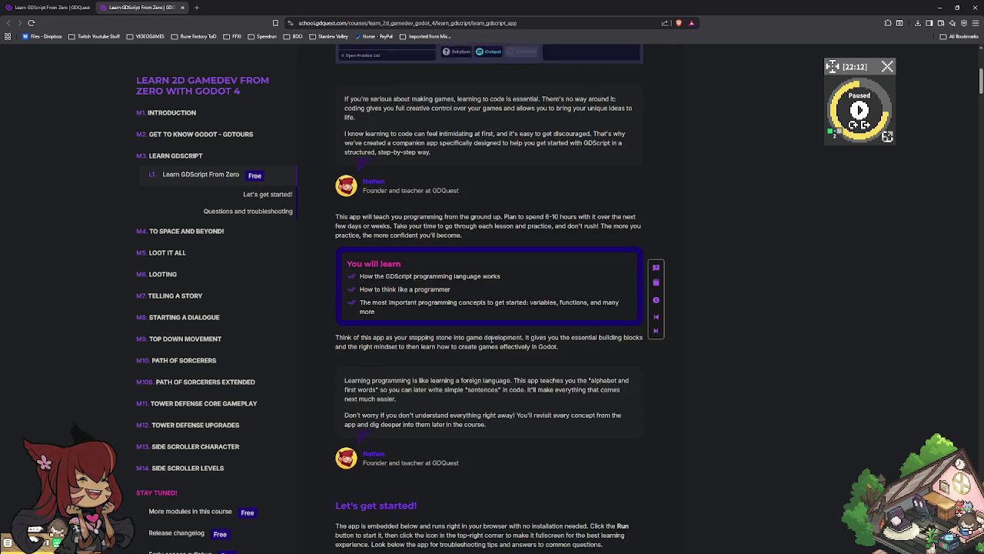
scroll(492, 343, "down", 3)
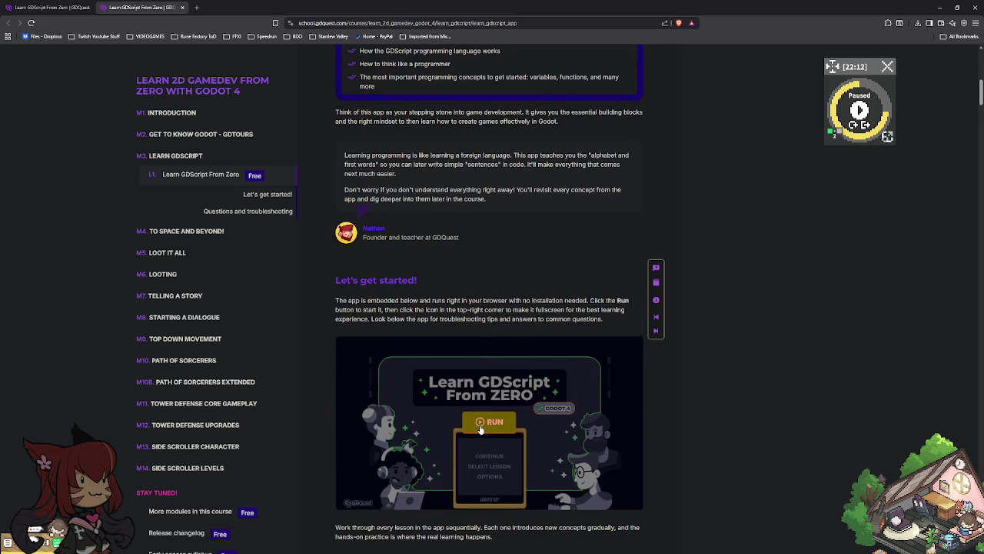
scroll(480, 428, "down", 2)
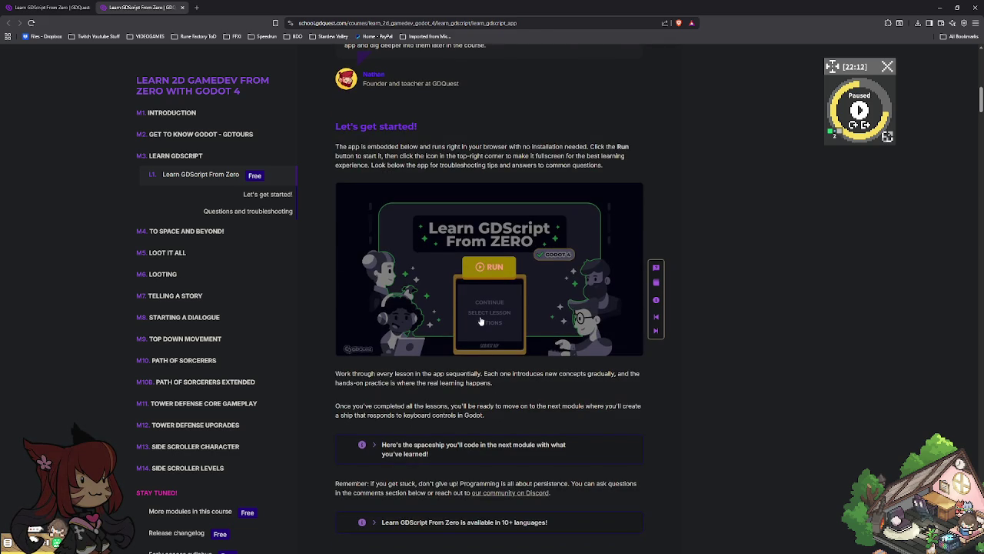
left_click(495, 269)
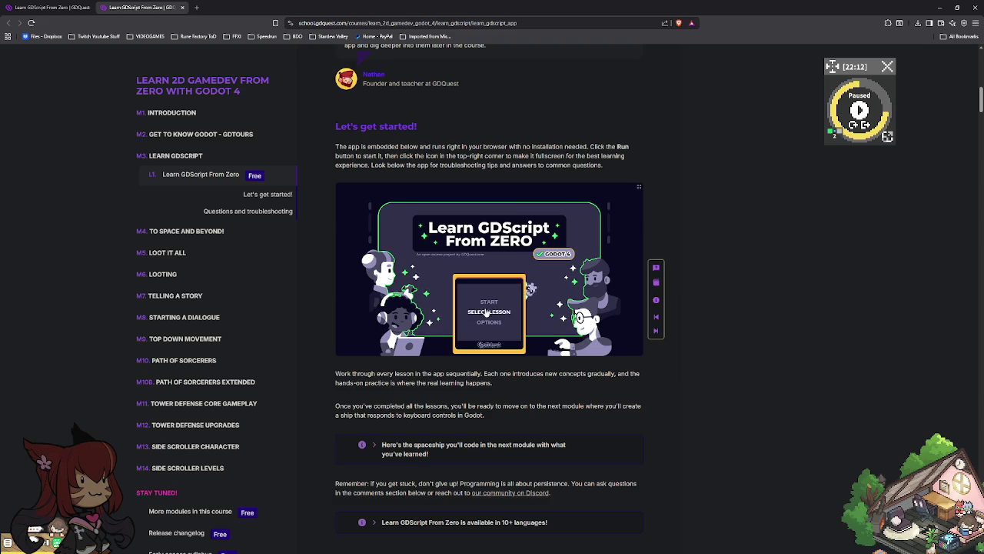
Step: Open lesson 1, 'What Code is Like', and switch the app to fullscreen
scroll(436, 415, "down", 3)
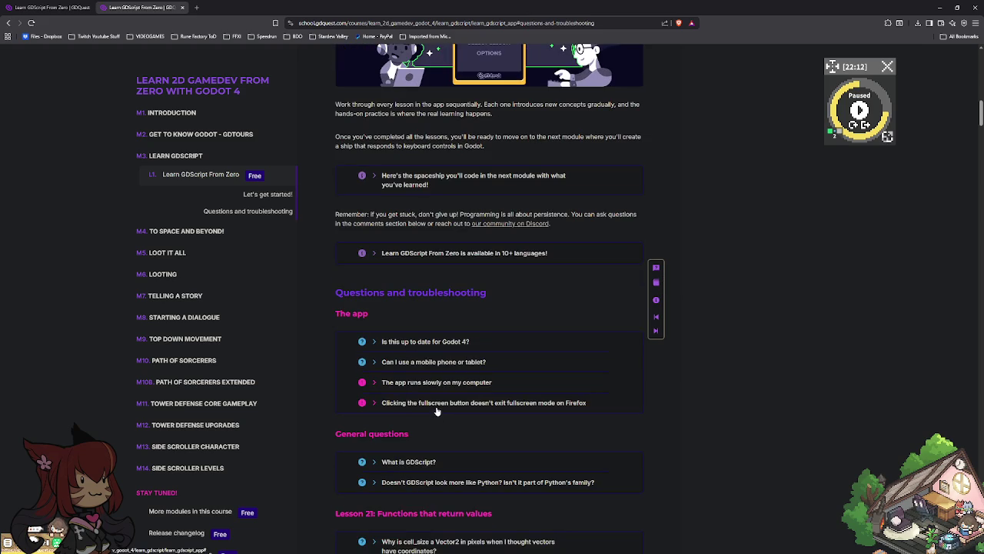
scroll(408, 396, "up", 4)
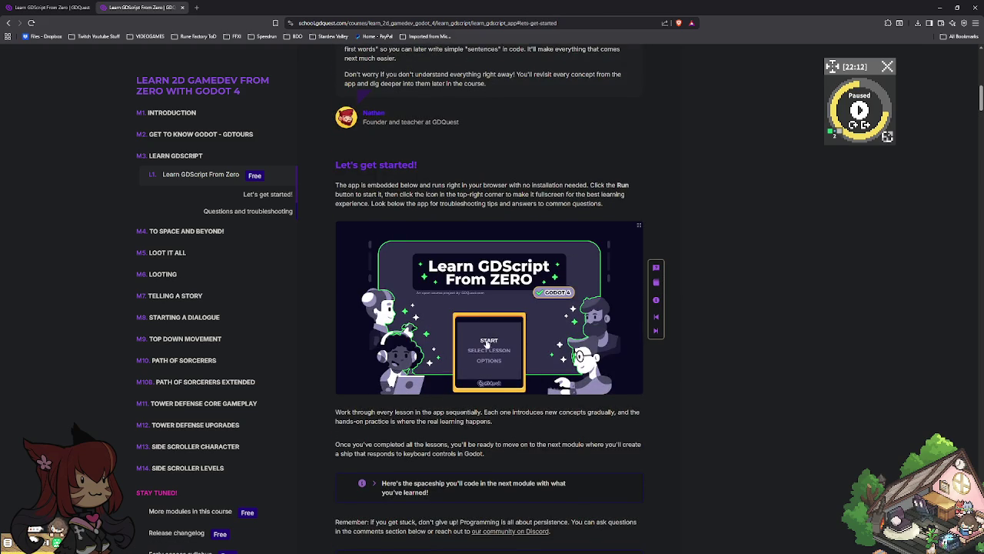
left_click(489, 340)
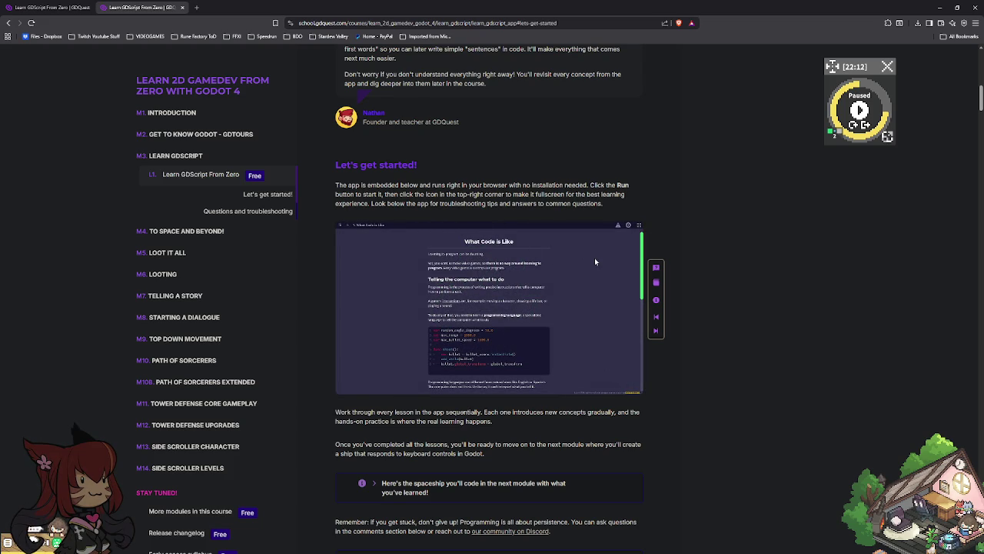
left_click(638, 227)
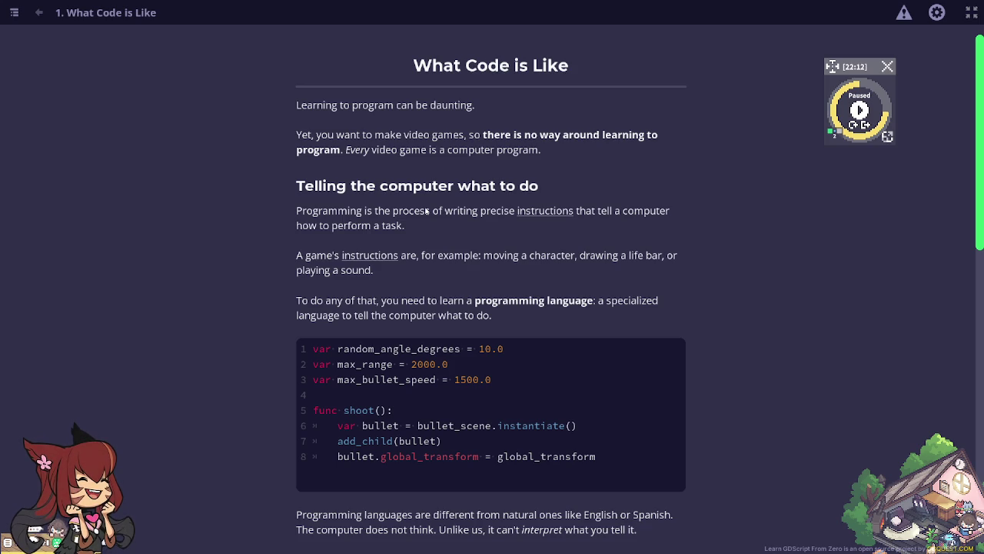
Step: Run the draw_circle example, drawing an aqua circle of radius 60, and read on
scroll(469, 272, "down", 1)
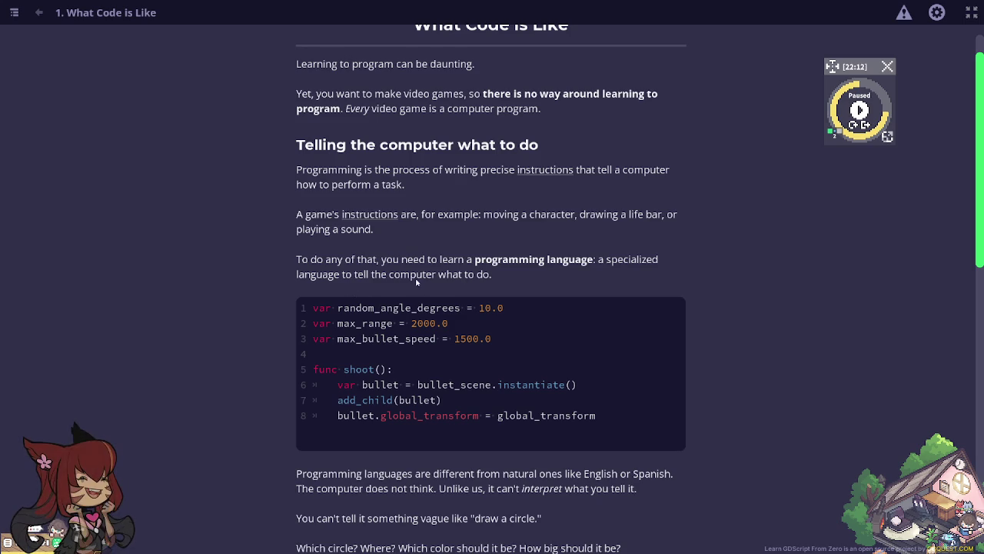
scroll(481, 299, "down", 3)
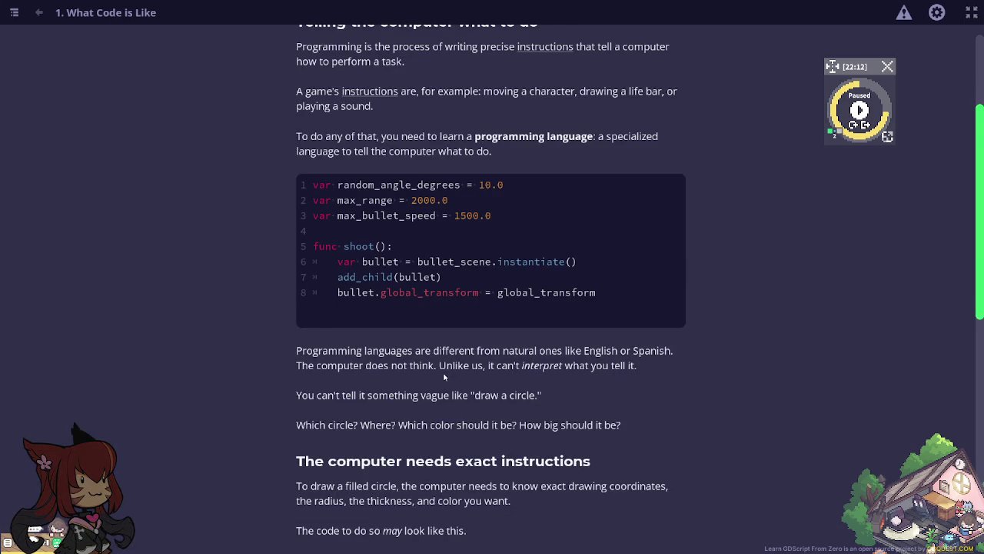
scroll(443, 375, "down", 2)
scroll(444, 374, "down", 2)
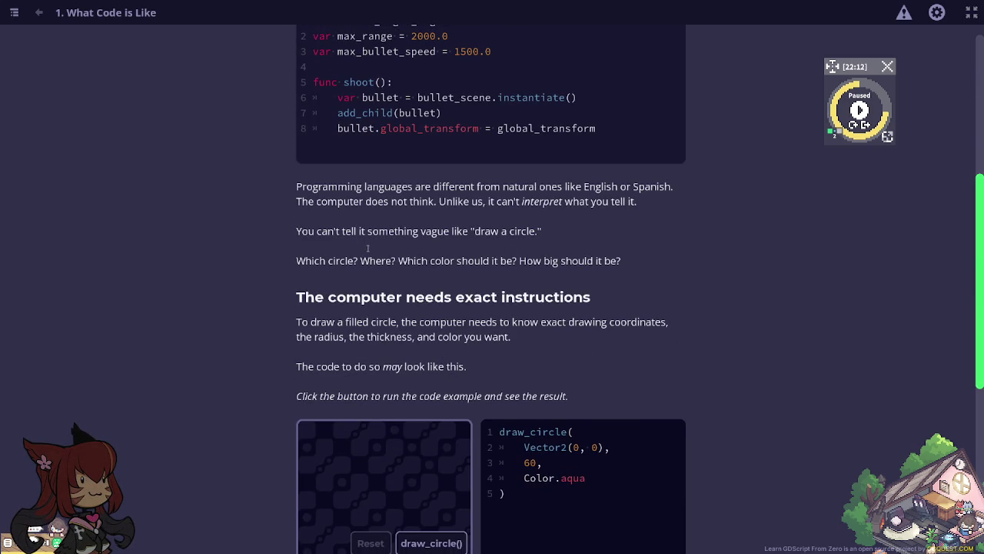
scroll(362, 254, "down", 3)
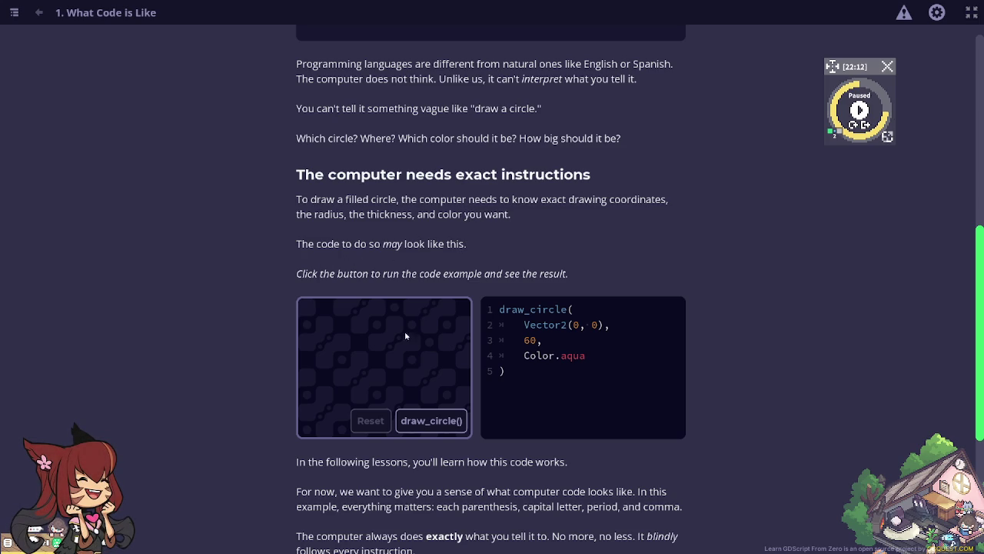
left_click(432, 420)
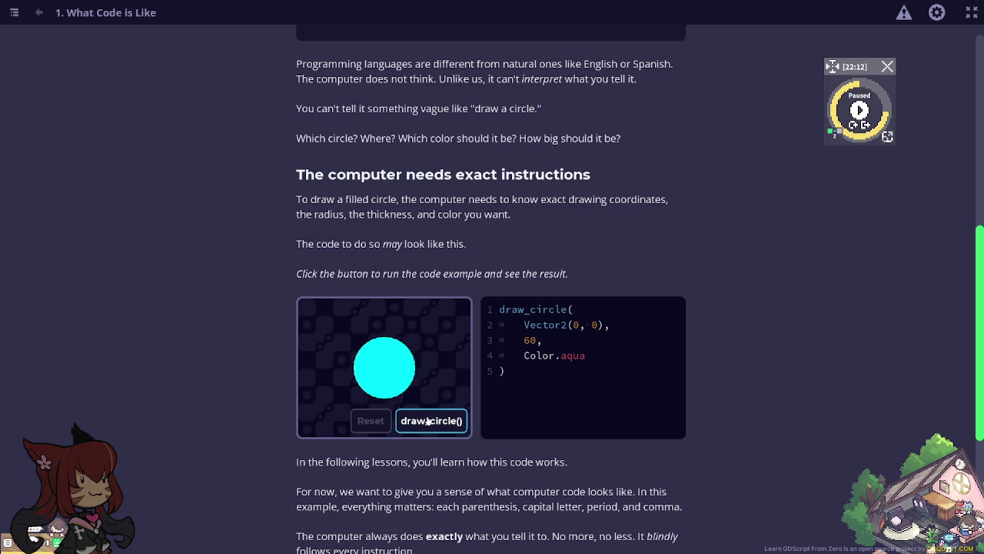
left_click(372, 427)
left_click(415, 422)
scroll(412, 421, "down", 2)
scroll(412, 421, "down", 2)
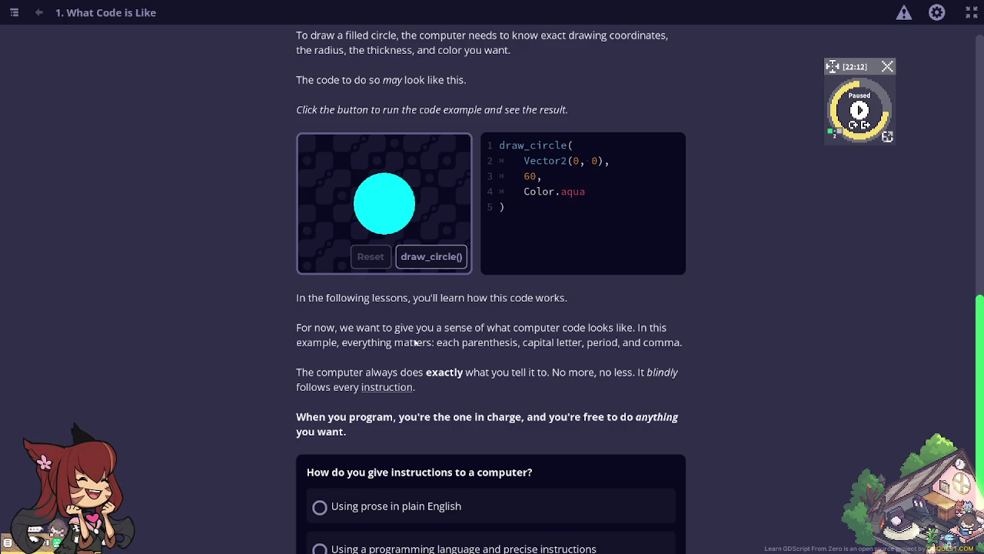
scroll(416, 342, "down", 2)
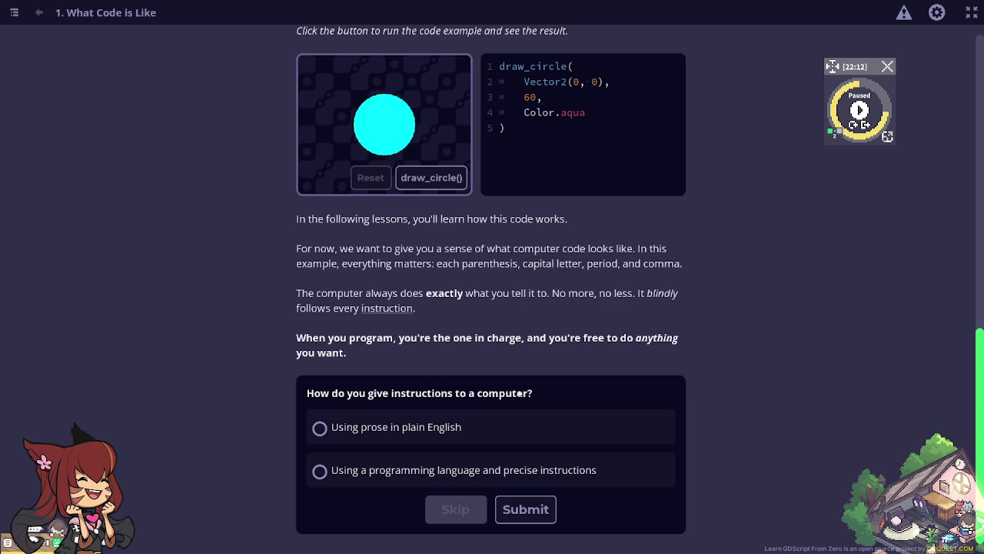
Step: Submit 'Using a programming language and precise instructions' as the quiz answer
left_click(372, 480)
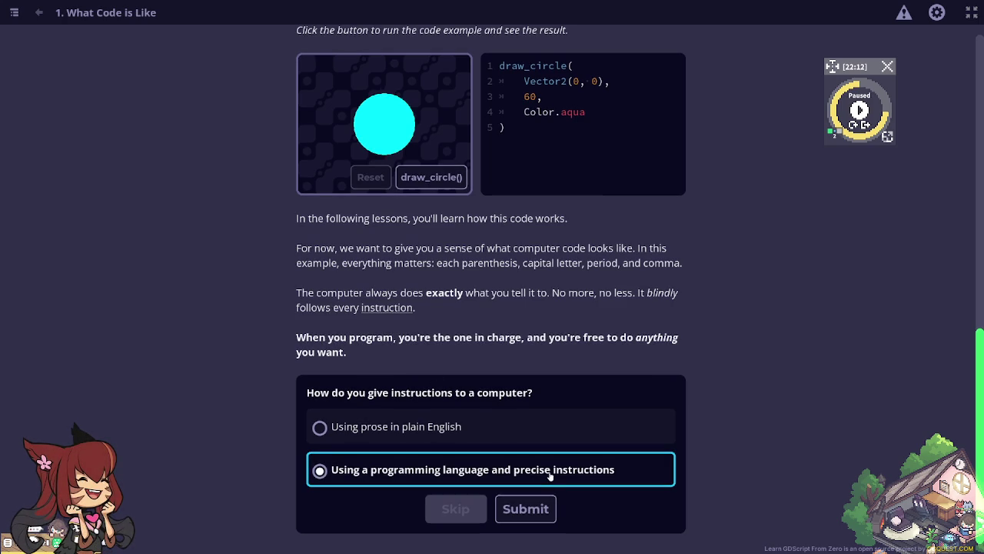
left_click(511, 509)
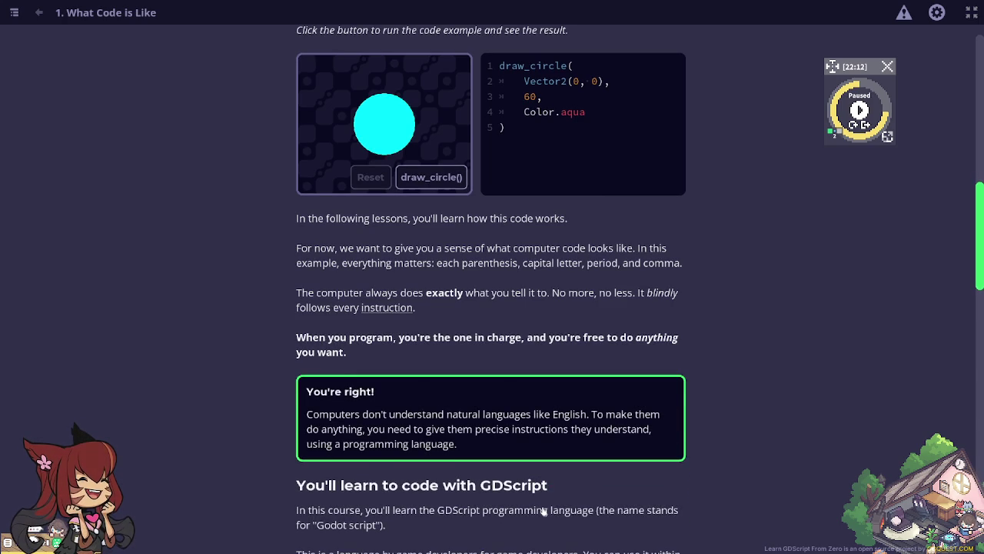
scroll(542, 511, "down", 5)
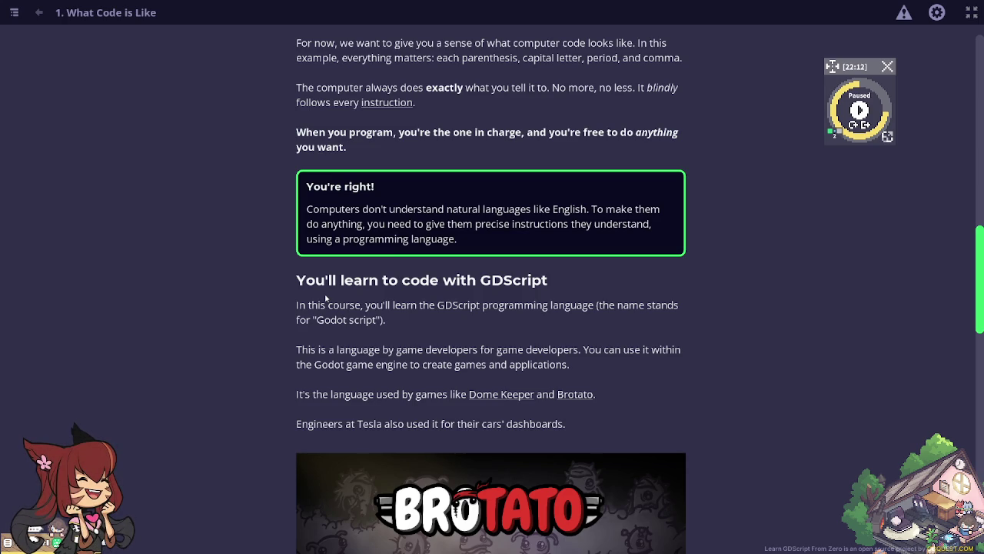
Step: Scroll down to the take_damage examples in GDScript, JavaScript and Python
scroll(326, 299, "down", 2)
scroll(326, 299, "down", 1)
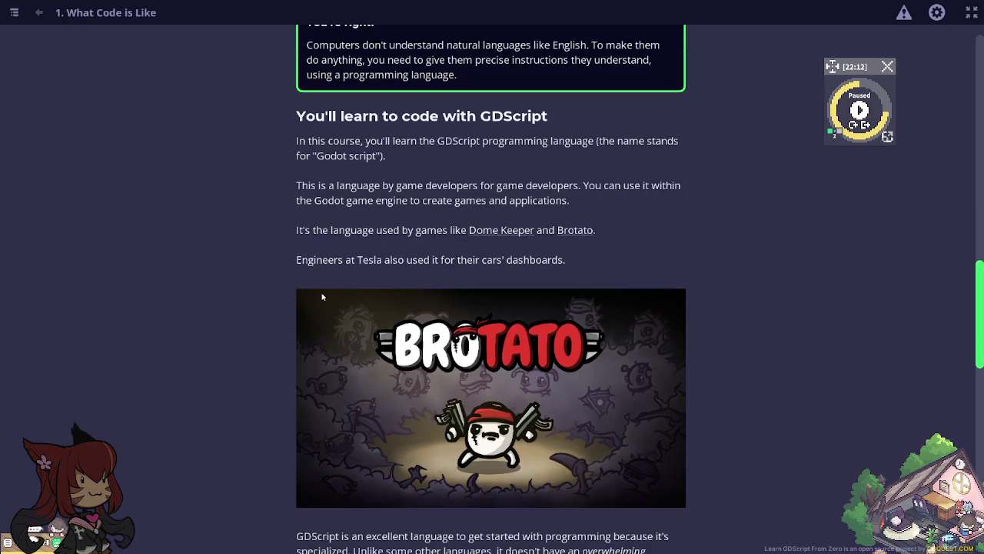
scroll(321, 297, "down", 4)
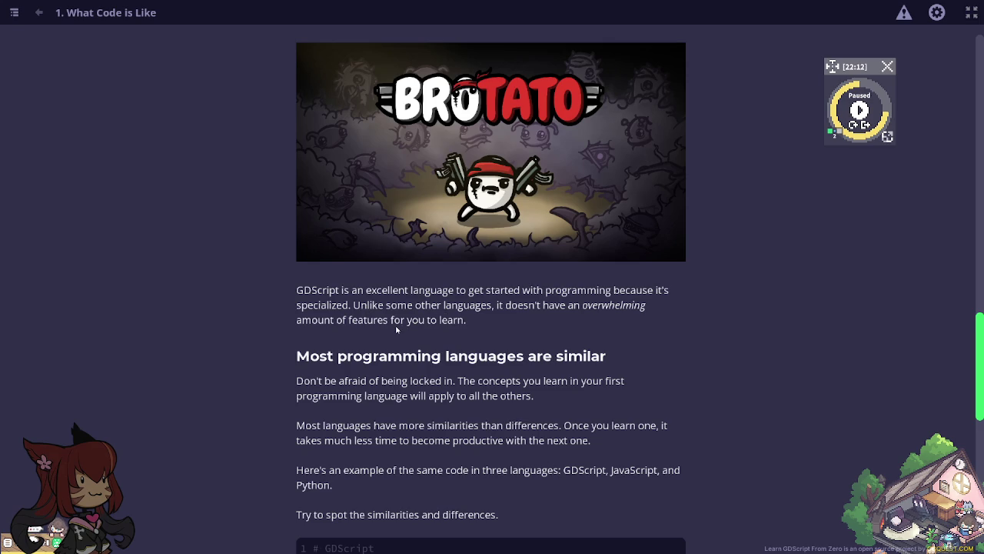
scroll(396, 330, "down", 1)
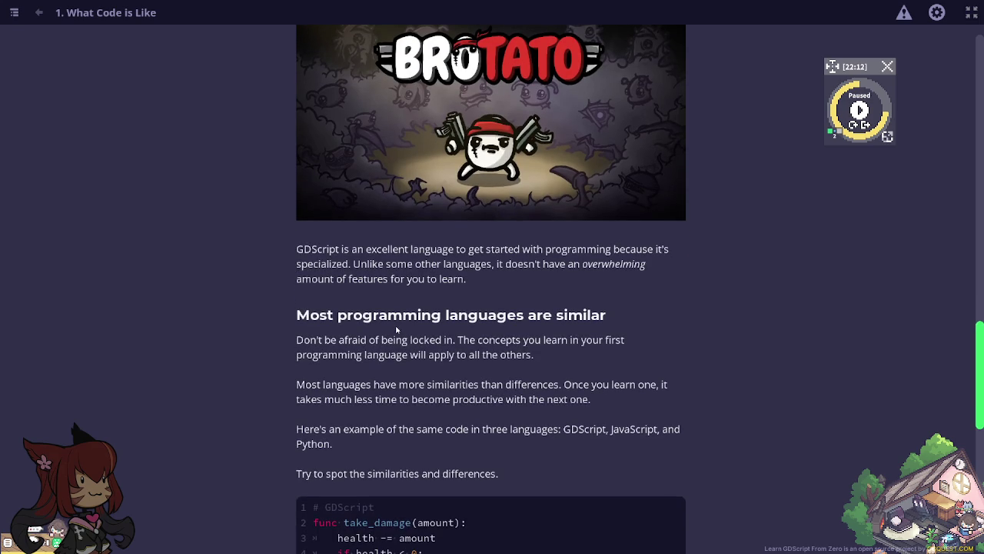
scroll(396, 329, "down", 1)
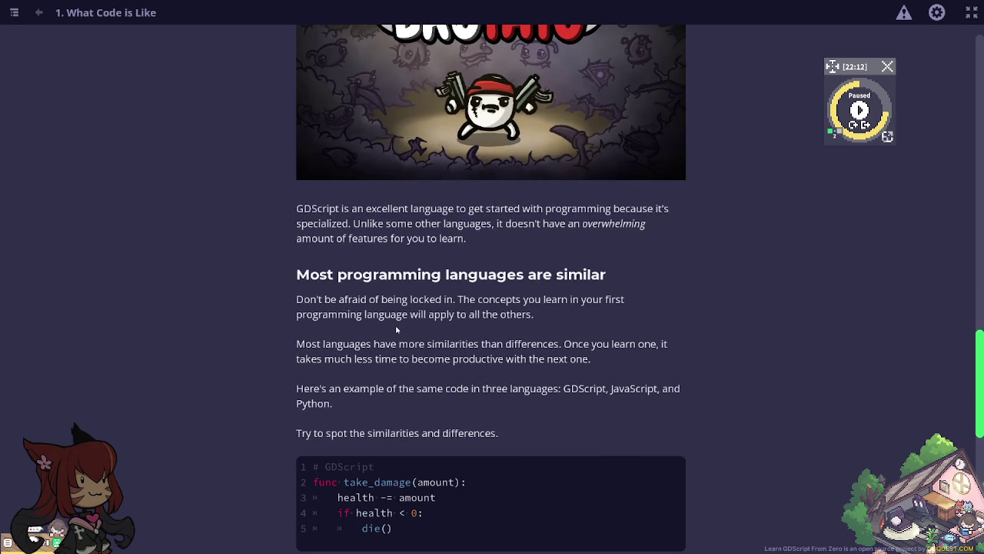
scroll(397, 329, "down", 1)
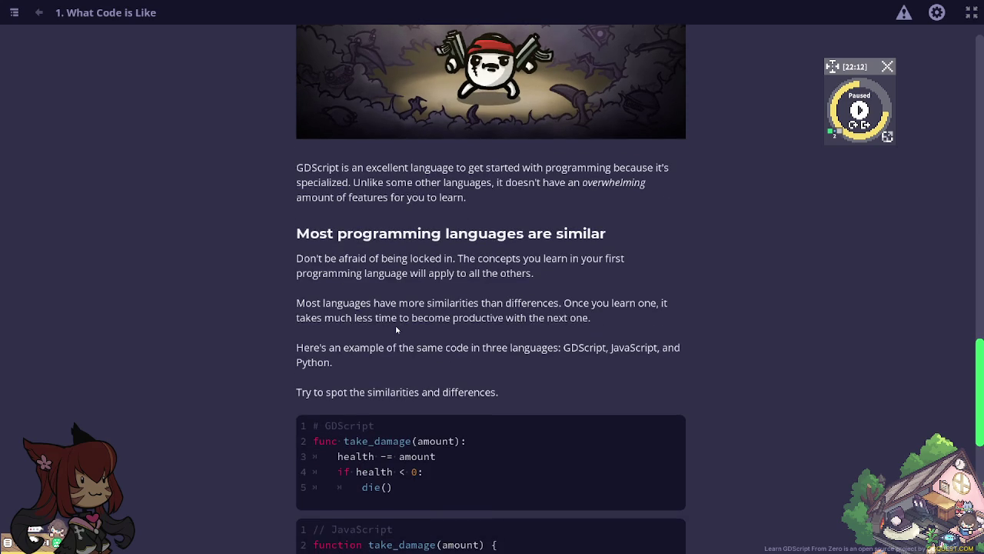
scroll(396, 329, "down", 2)
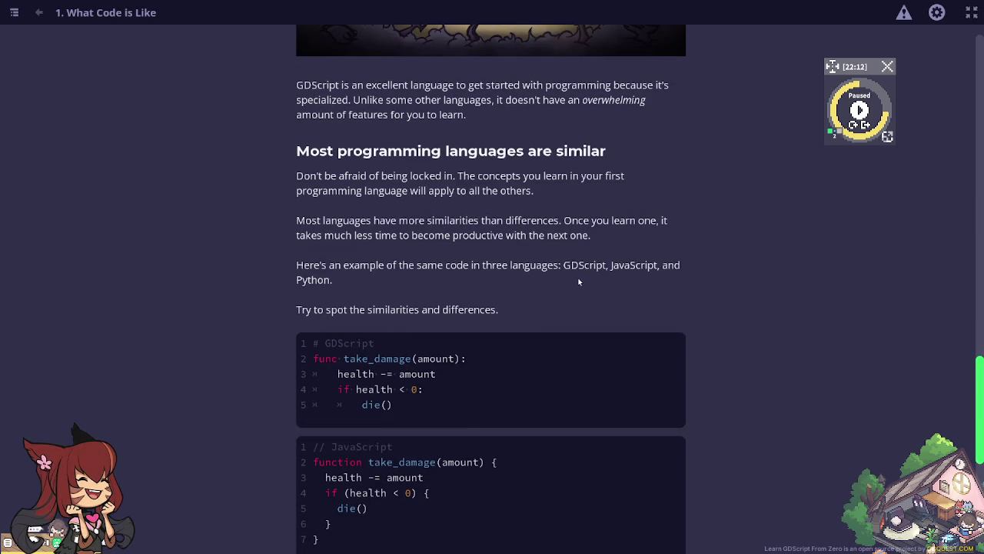
scroll(569, 274, "down", 2)
scroll(564, 273, "down", 1)
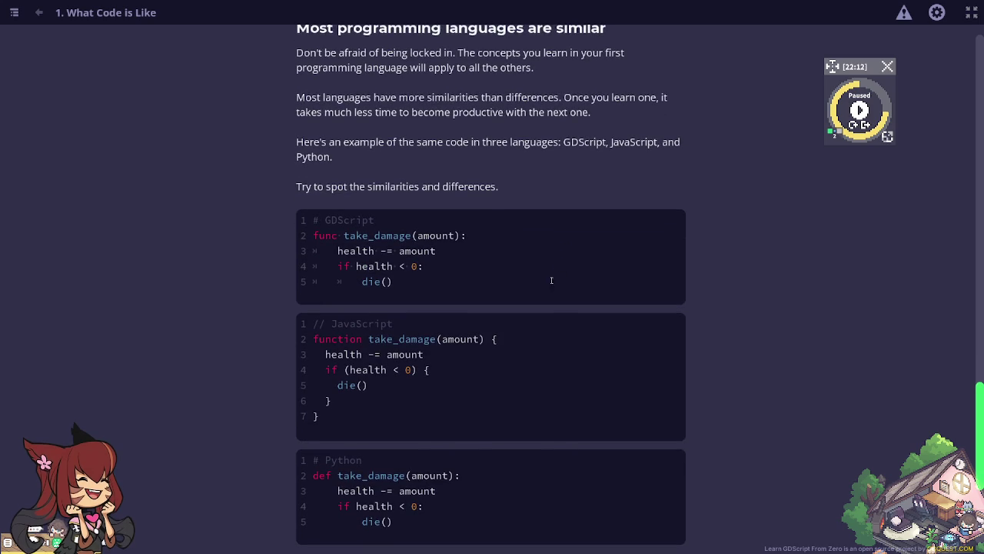
Step: Highlight the Python opening lines and the JavaScript function to compare them, then deselect
mouse_move(315, 474)
left_mouse_down()
mouse_move(438, 501)
mouse_move(314, 465)
left_mouse_up()
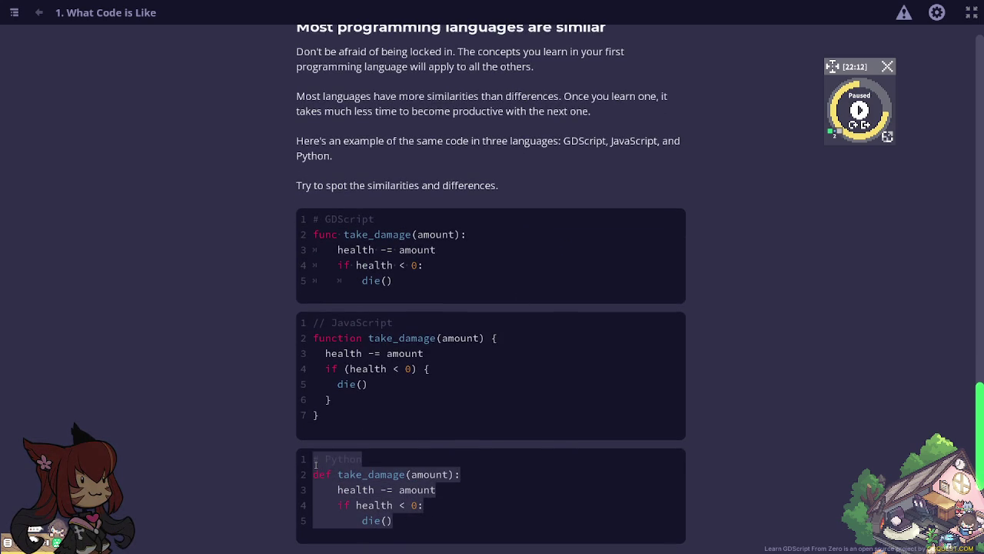
left_click(345, 427)
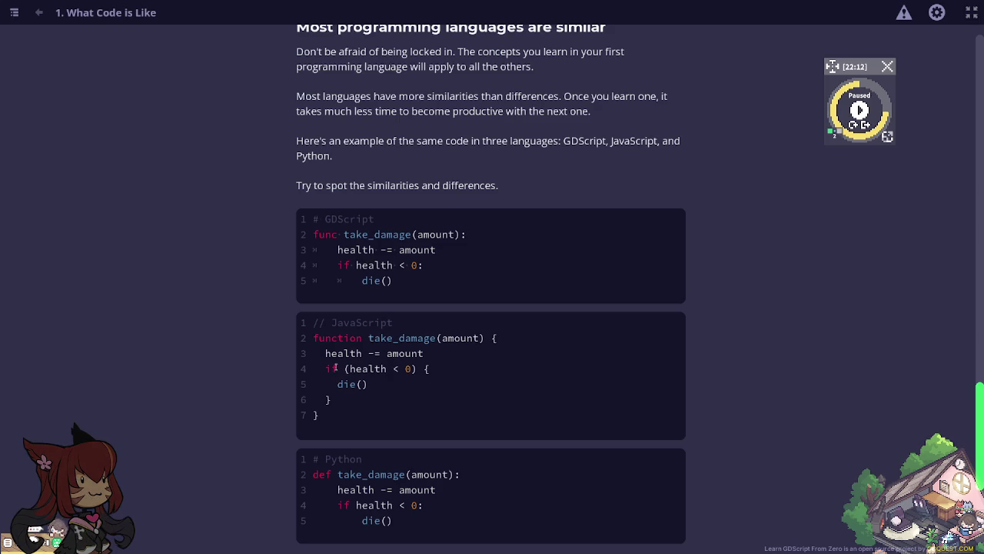
left_click_drag(321, 337, 438, 398)
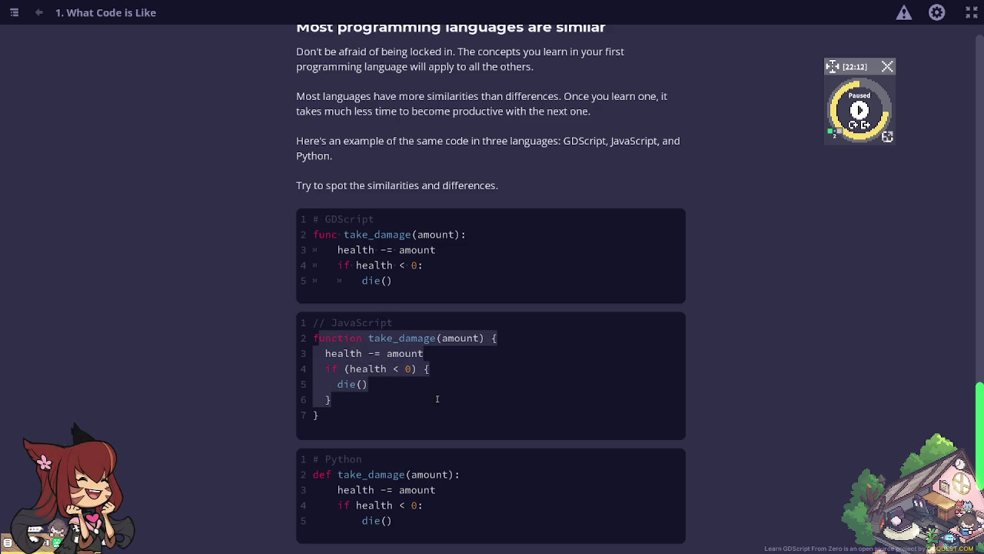
left_click(388, 405)
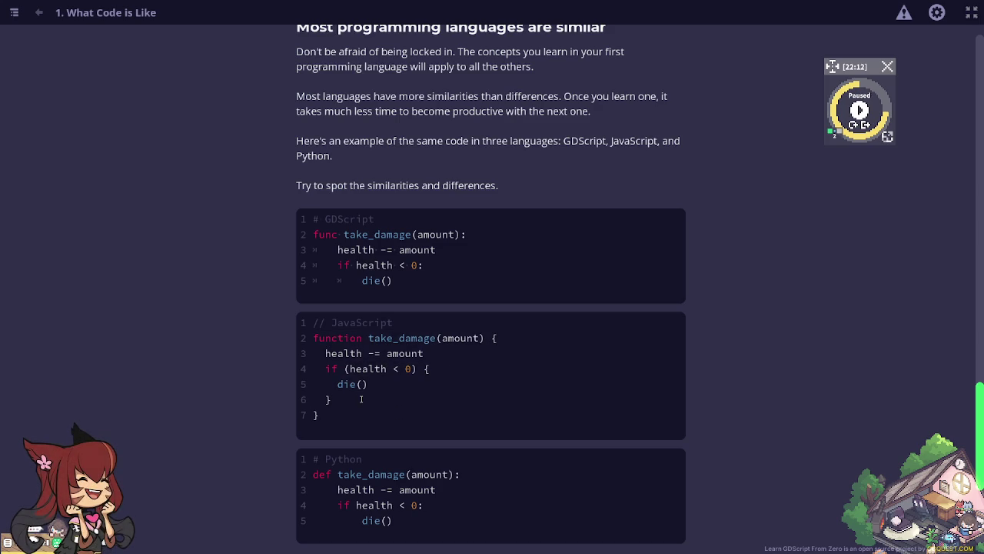
left_click_drag(322, 336, 408, 408)
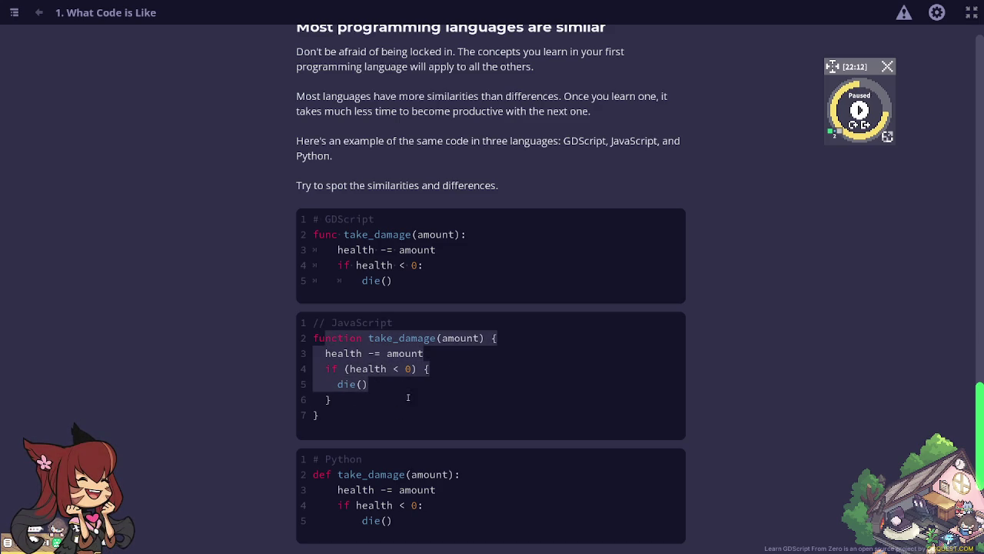
left_click(407, 400)
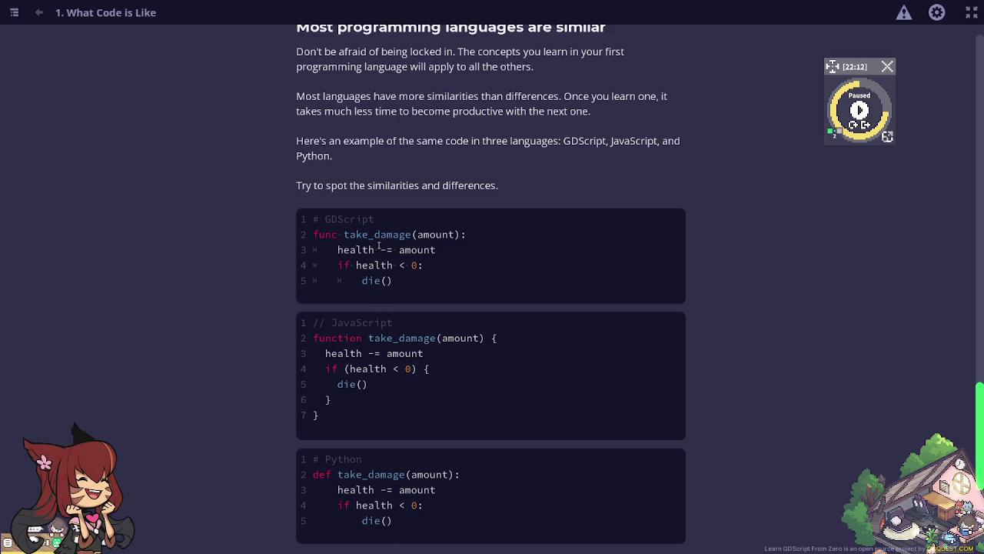
scroll(379, 246, "down", 1)
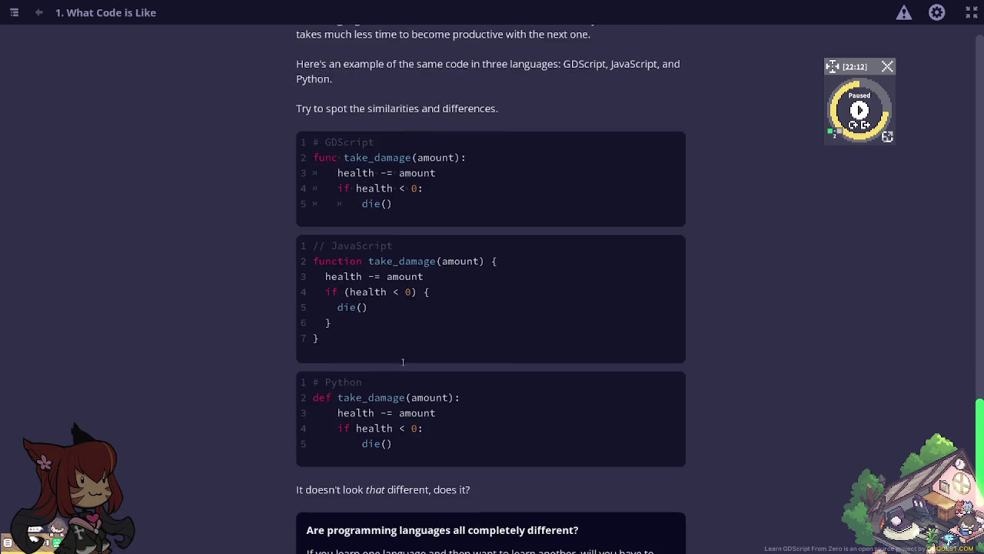
Step: Answer the quiz with 'No, they have many similarities' and submit it
scroll(423, 392, "down", 1)
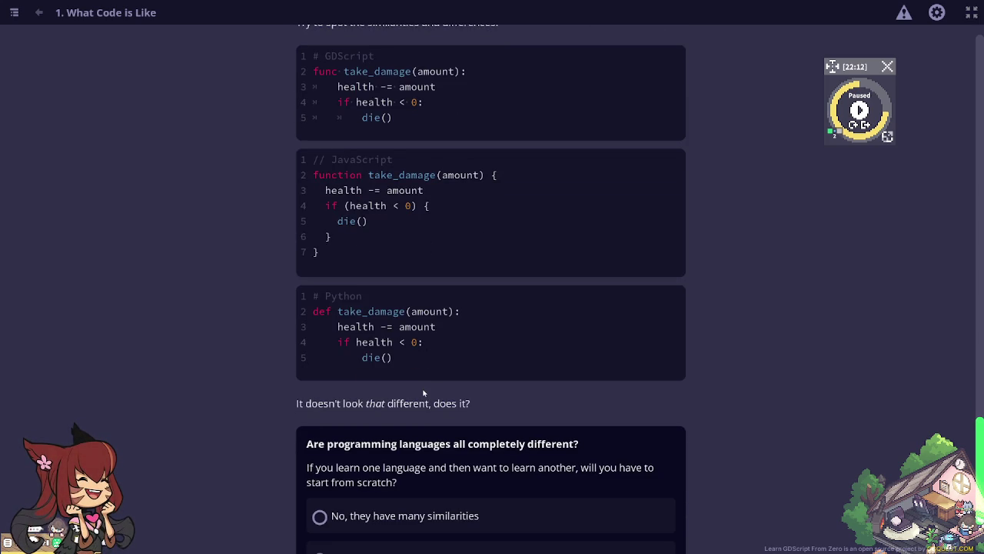
scroll(420, 395, "down", 1)
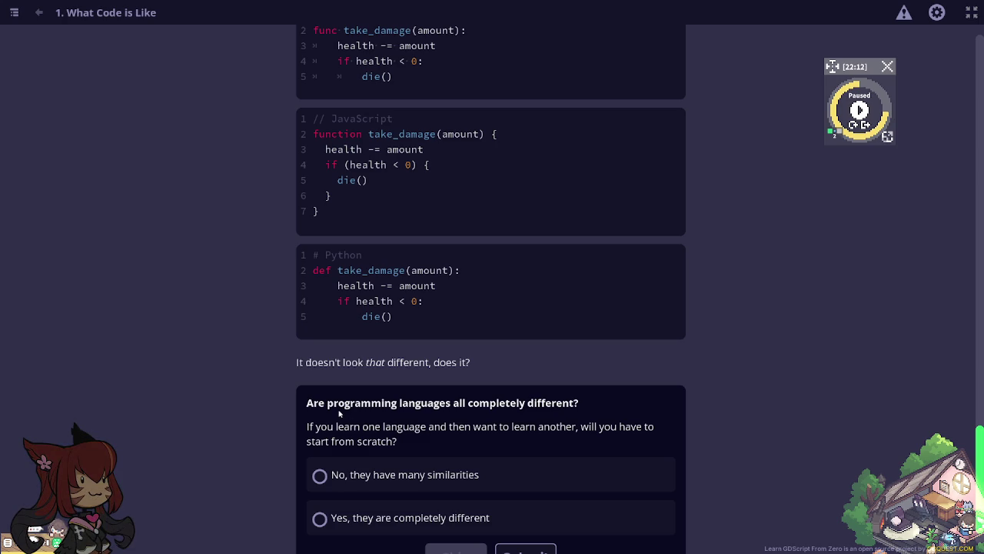
scroll(338, 413, "down", 1)
left_click(415, 432)
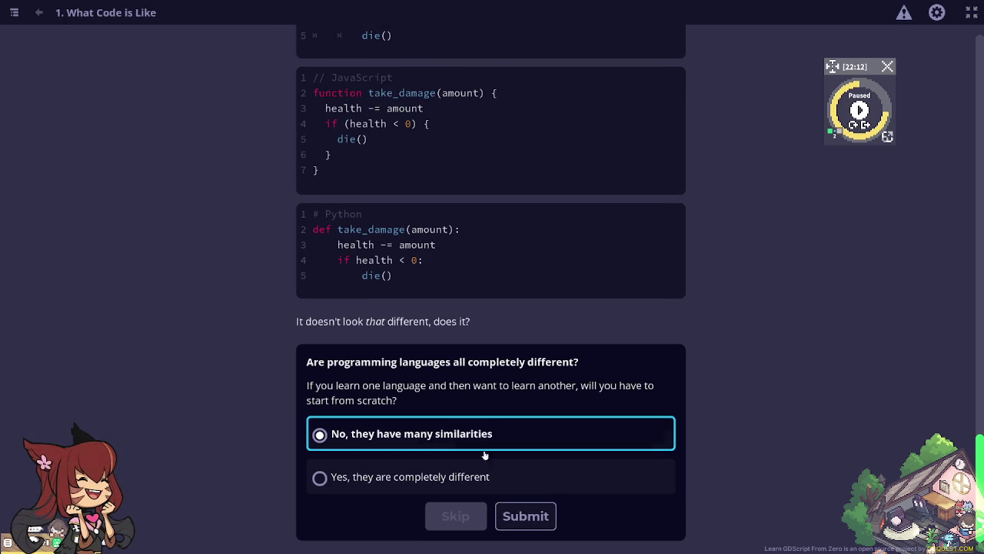
left_click(529, 517)
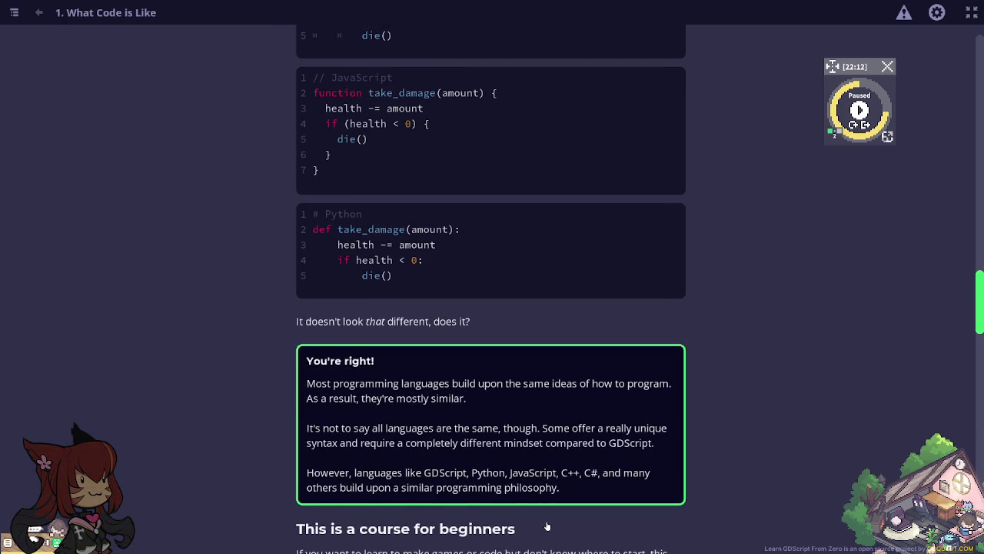
scroll(547, 526, "down", 2)
scroll(547, 526, "down", 2)
scroll(547, 526, "down", 2)
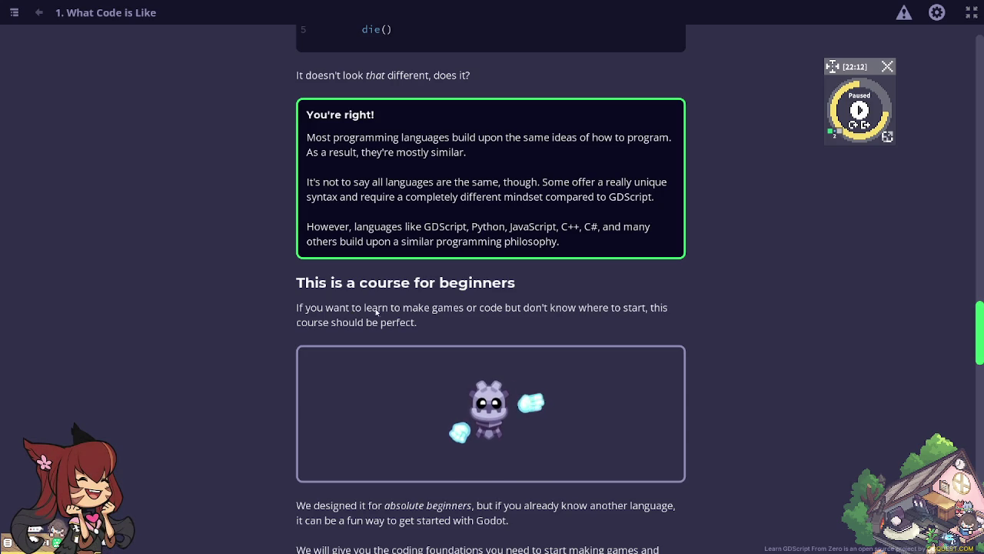
Step: Read through the beginners and practice sections down to the Inventory and grid-path demos
scroll(482, 334, "down", 3)
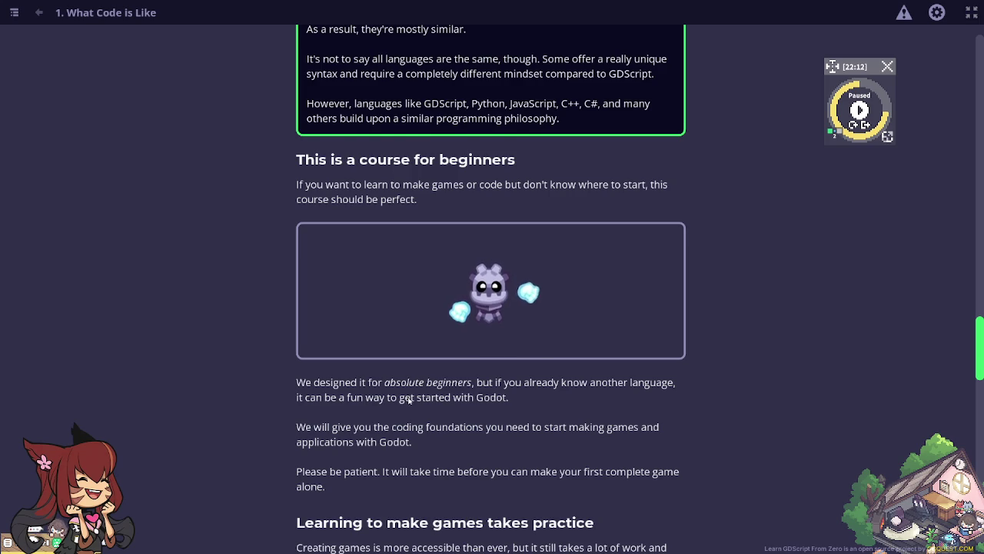
scroll(409, 397, "down", 2)
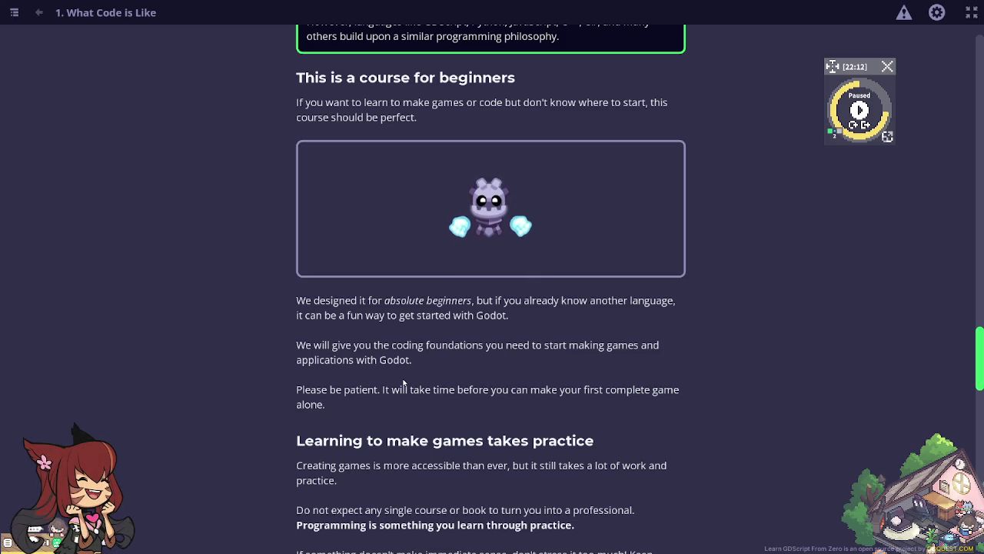
scroll(399, 421, "down", 1)
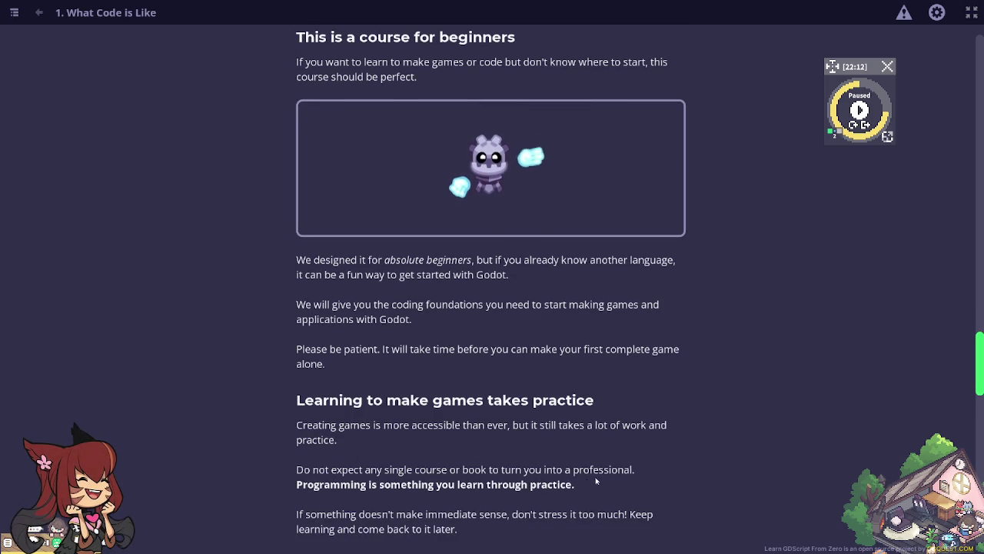
scroll(384, 434, "down", 3)
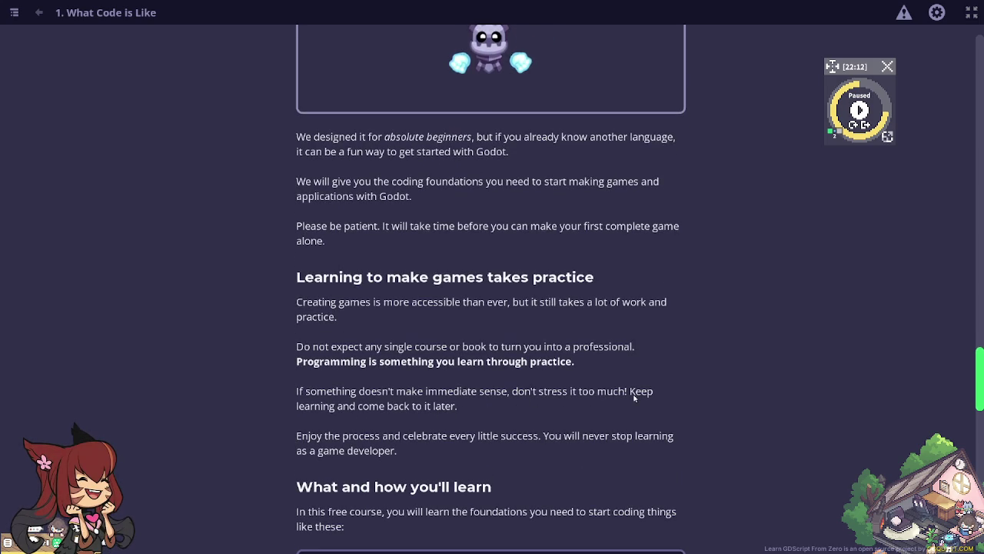
scroll(416, 413, "down", 2)
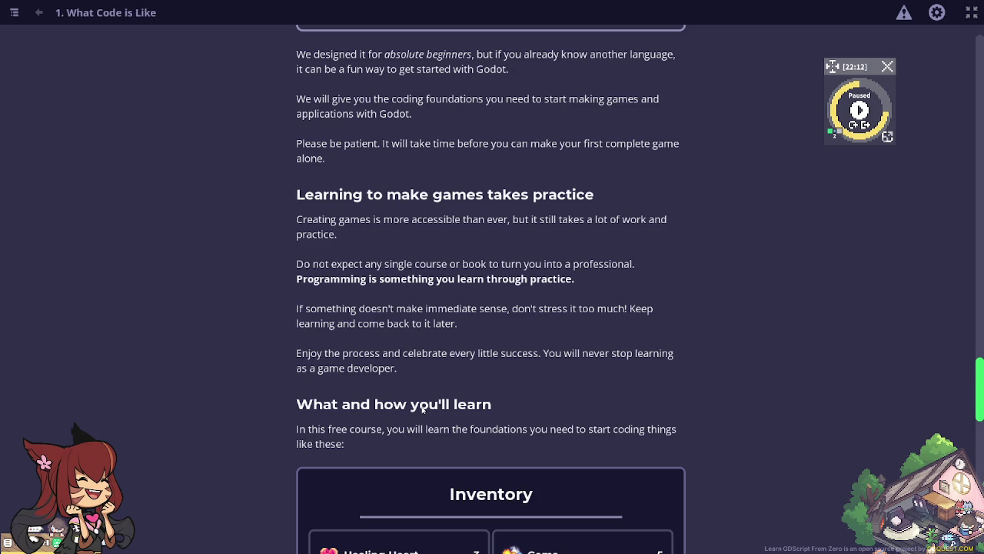
scroll(422, 409, "down", 3)
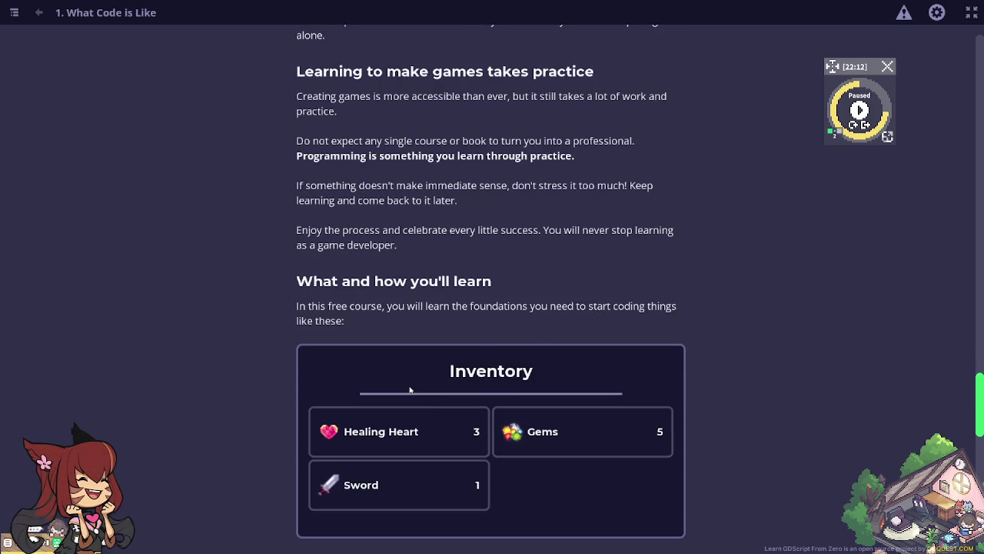
scroll(504, 423, "down", 5)
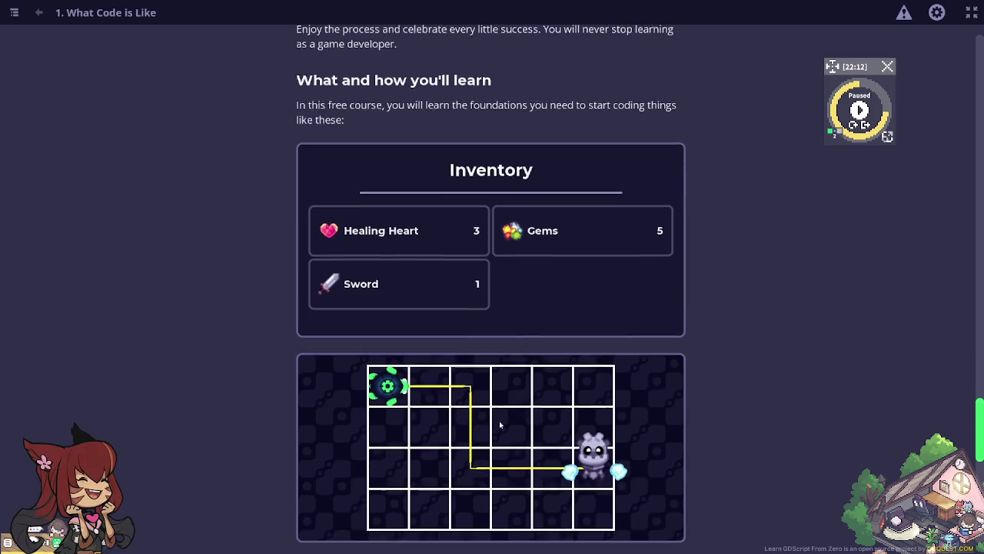
scroll(461, 419, "down", 4)
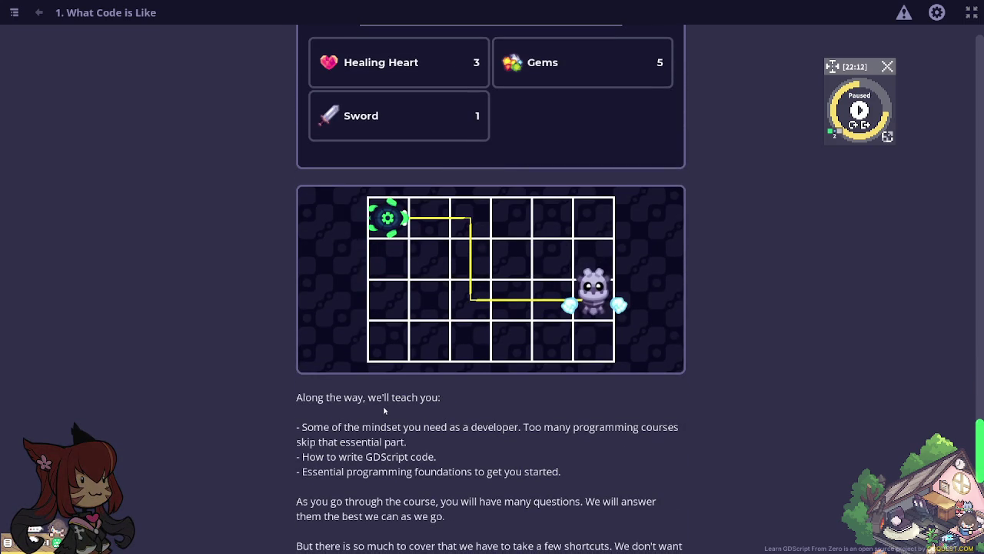